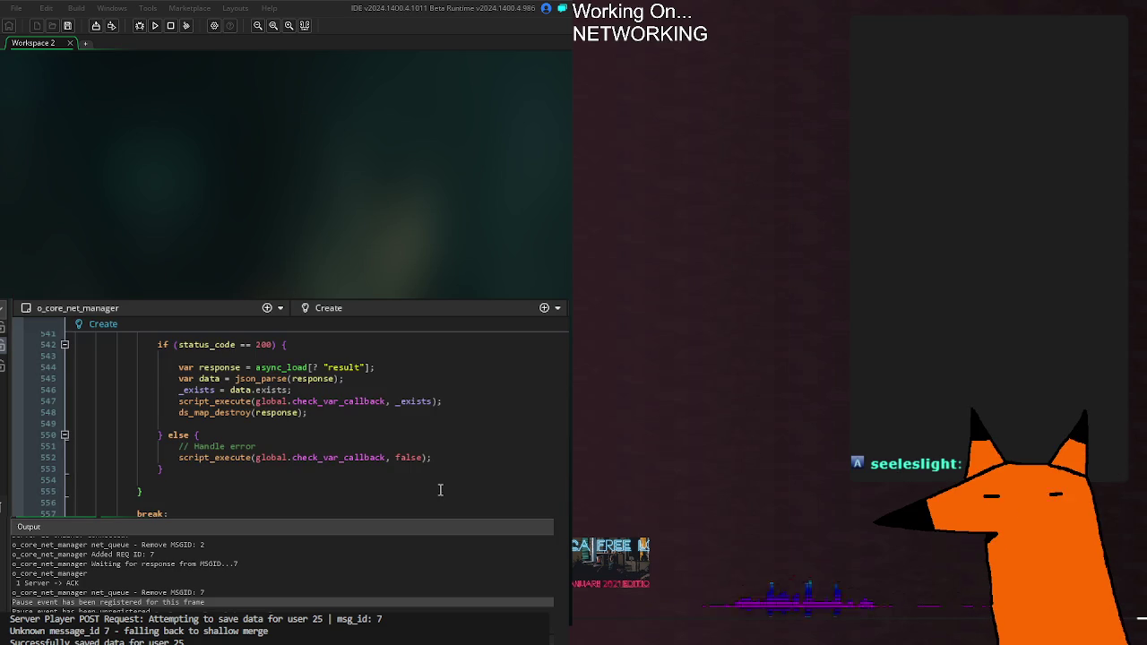
Insert a blank line after the net_queue_remove() call on line 574.
{"action": "scroll", "coordinate": [440, 487], "scroll_direction": "up", "scroll_amount": 3}
{"action": "left_click", "coordinate": [415, 495]}
{"action": "left_click", "coordinate": [420, 469]}
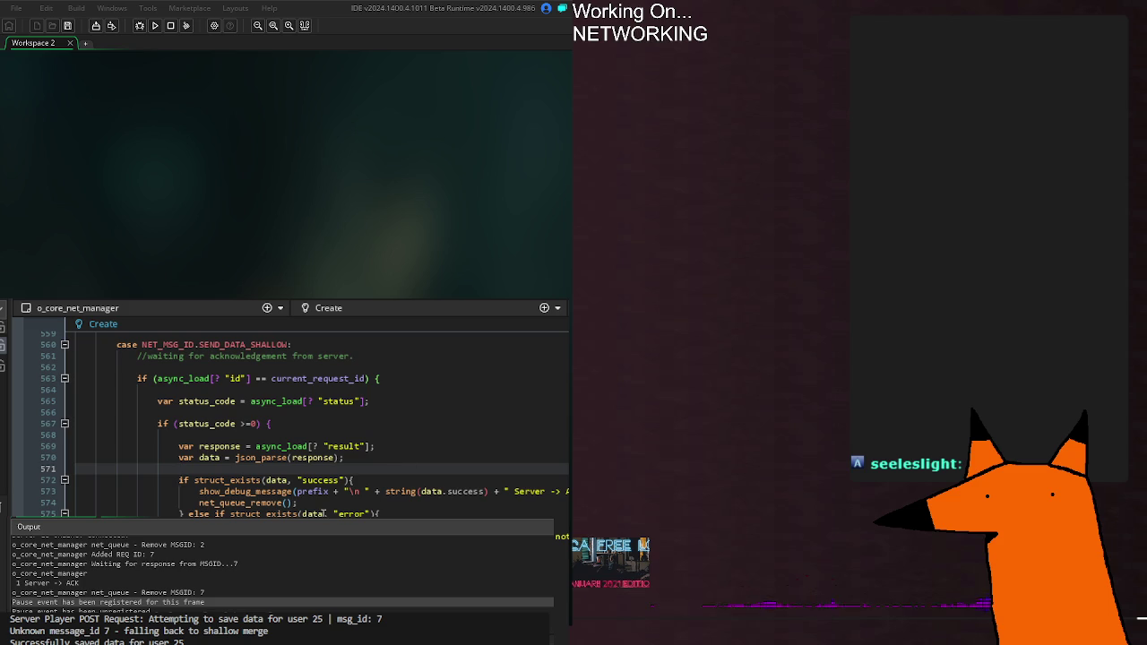
{"action": "left_click", "coordinate": [341, 491]}
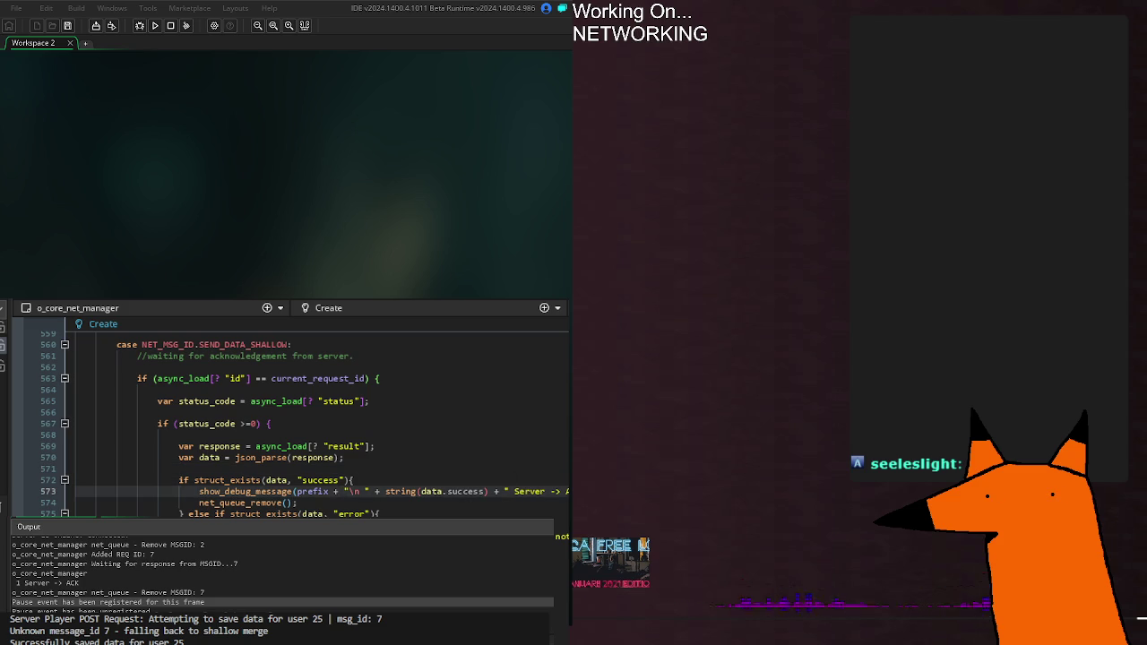
{"action": "left_click", "coordinate": [341, 503]}
{"action": "left_click", "coordinate": [341, 491]}
{"action": "left_click", "coordinate": [341, 503]}
{"action": "key", "text": "Return"}
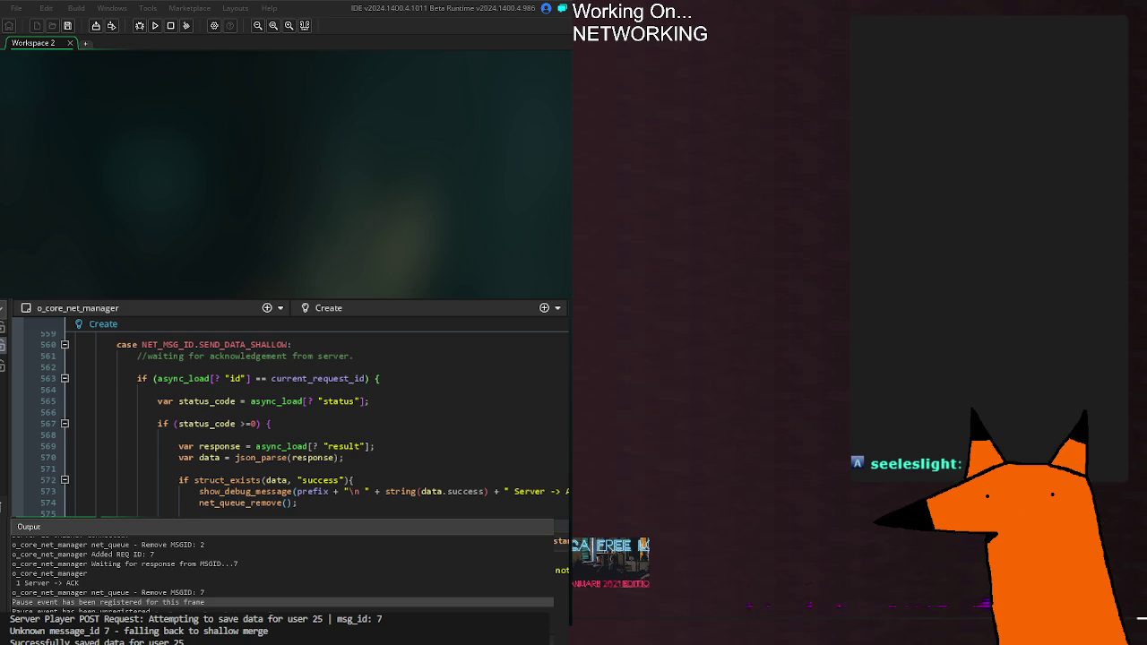
Check the net_queue_remove() parameter hint, then jump to the function's definition.
{"action": "left_click", "coordinate": [286, 502]}
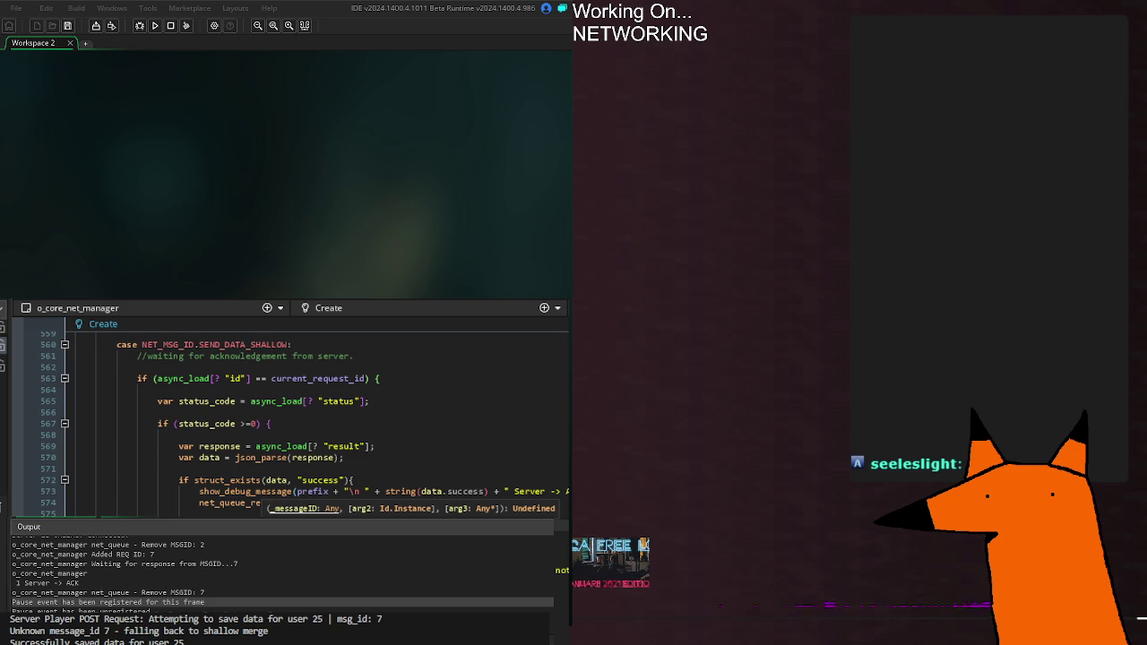
{"action": "key", "text": "Escape"}
{"action": "key", "text": "ctrl+shift+space"}
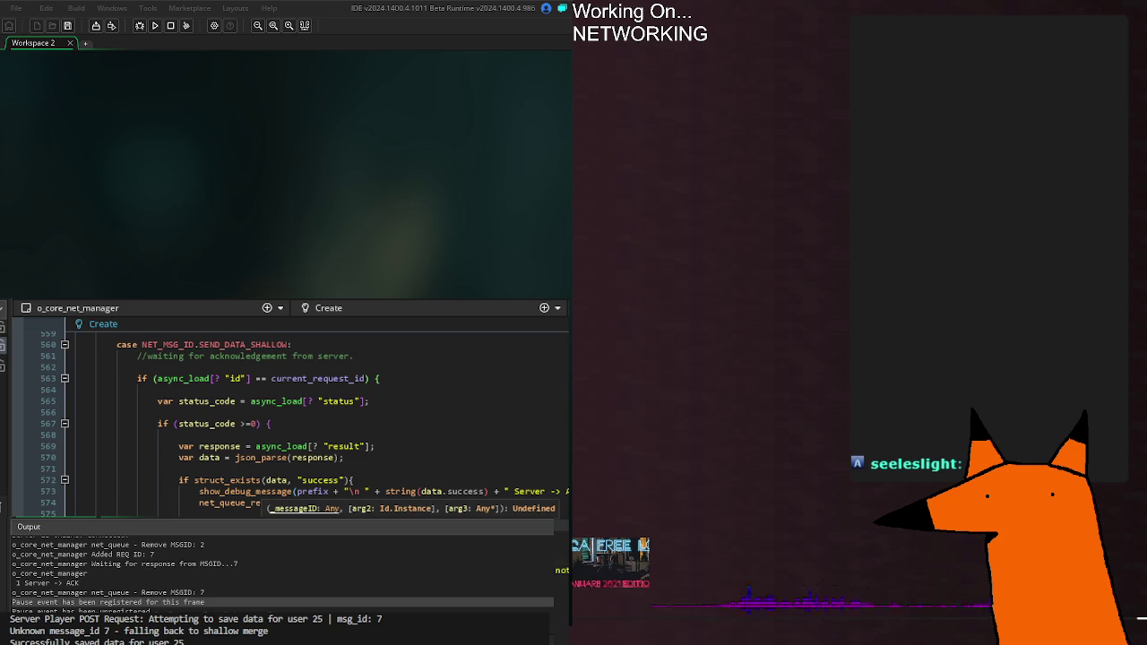
{"action": "key", "text": "Escape"}
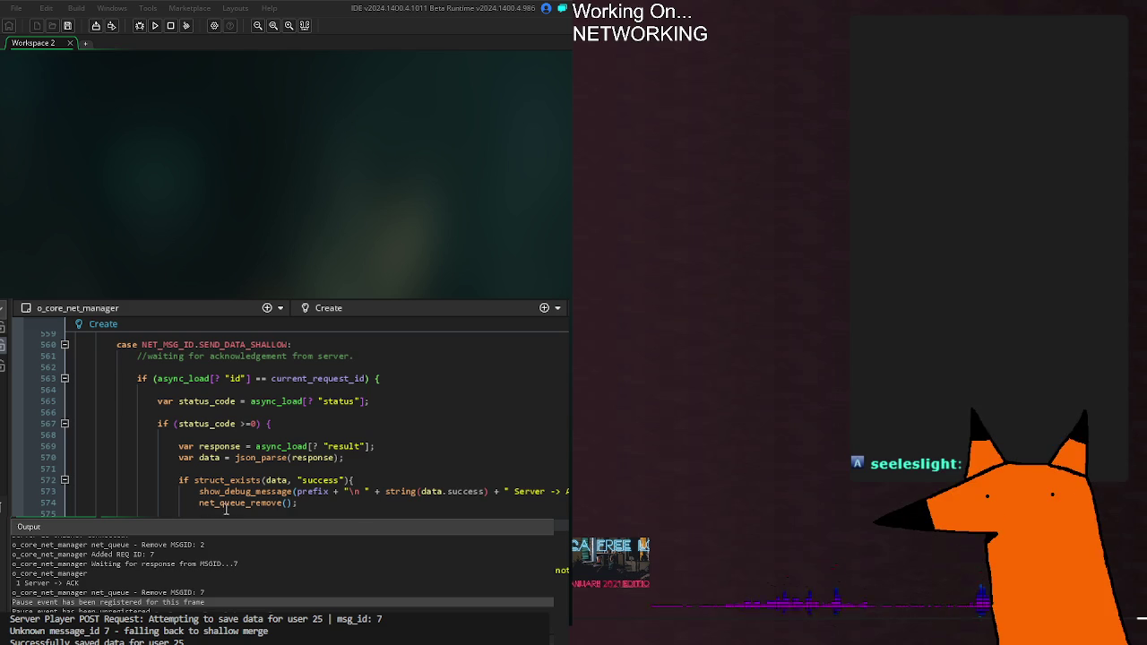
{"action": "left_click", "coordinate": [291, 503]}
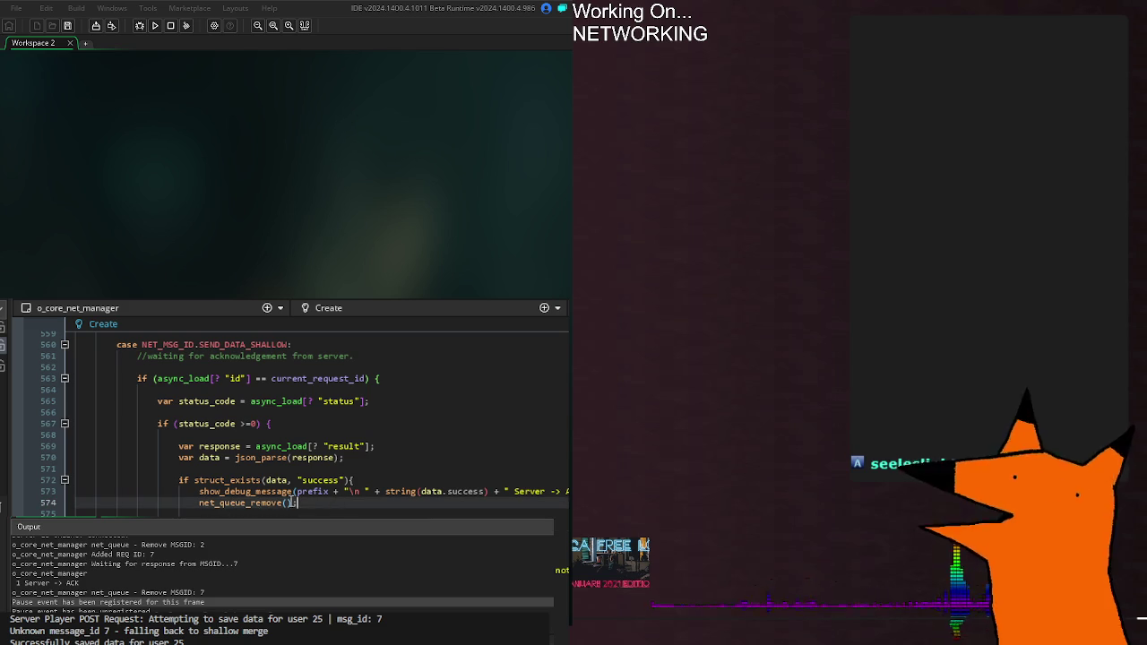
{"action": "middle_click", "coordinate": [260, 503]}
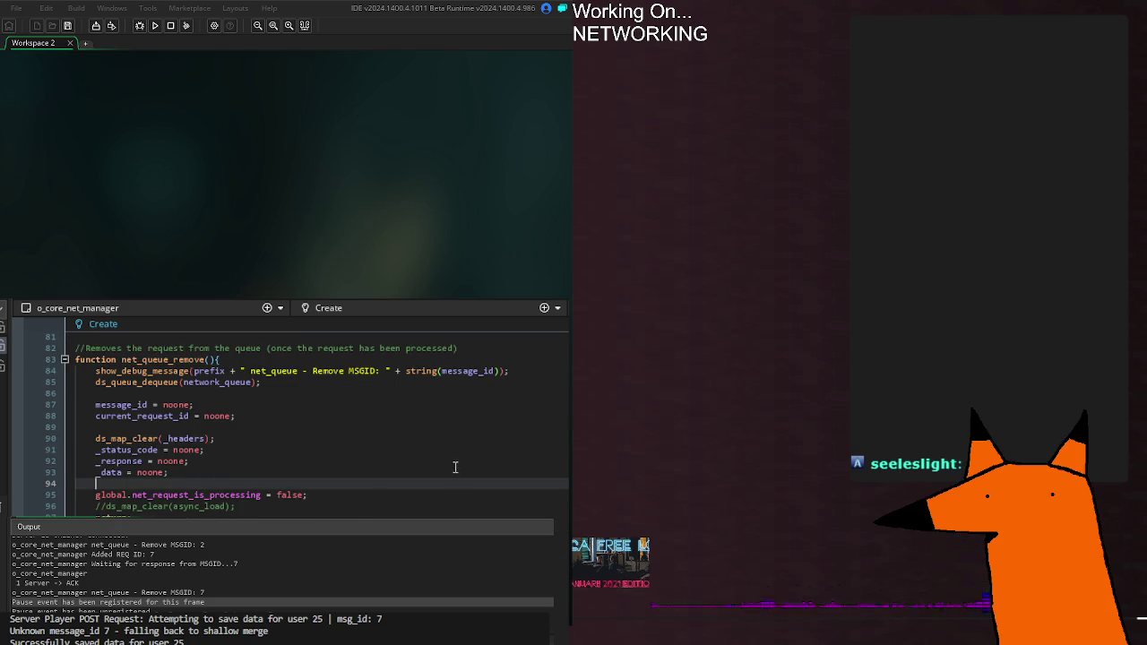
Scroll from the net_queue_remove definition down to the login request block near line 117.
{"action": "scroll", "coordinate": [379, 494], "scroll_direction": "down", "scroll_amount": 5}
{"action": "scroll", "coordinate": [381, 496], "scroll_direction": "up", "scroll_amount": 20}
{"action": "scroll", "coordinate": [381, 496], "scroll_direction": "down", "scroll_amount": 20}
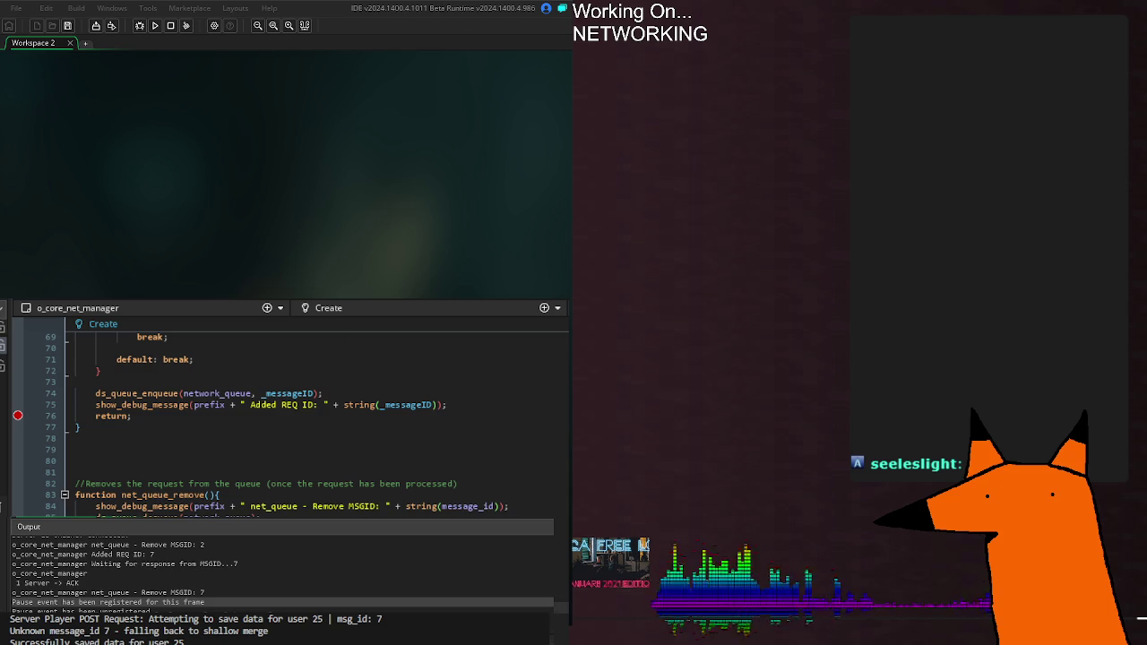
{"action": "scroll", "coordinate": [296, 417], "scroll_direction": "down", "scroll_amount": 16}
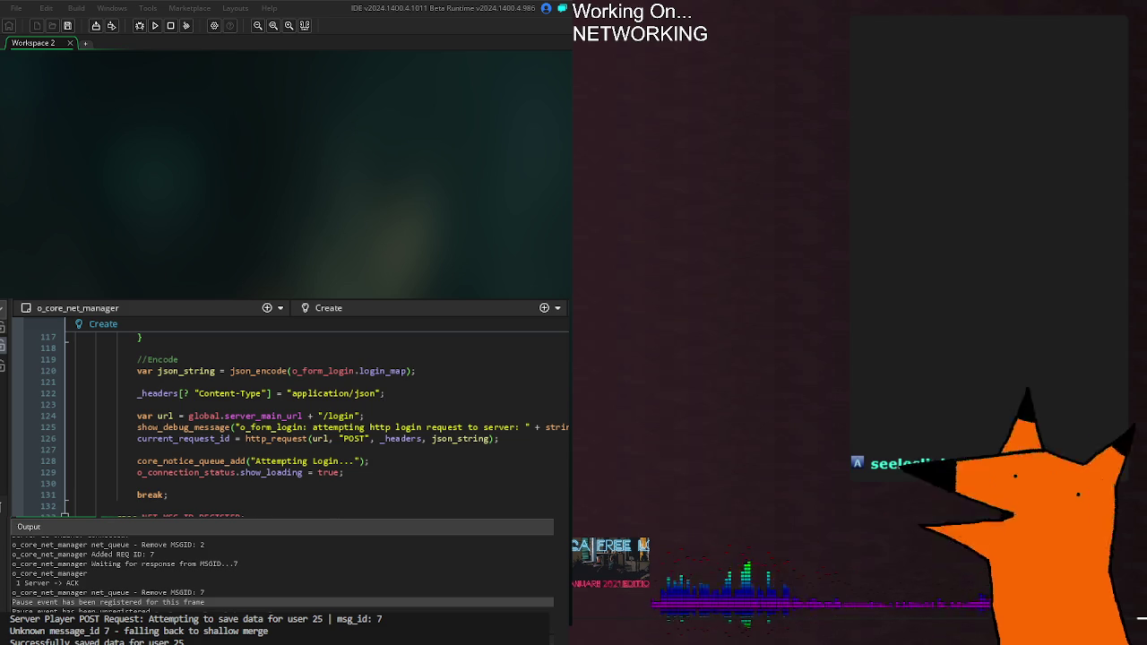
Review the request headers near line 267 and the SEND_DATA_SHALLOW payload lines.
{"action": "scroll", "coordinate": [286, 422], "scroll_direction": "down", "scroll_amount": 20}
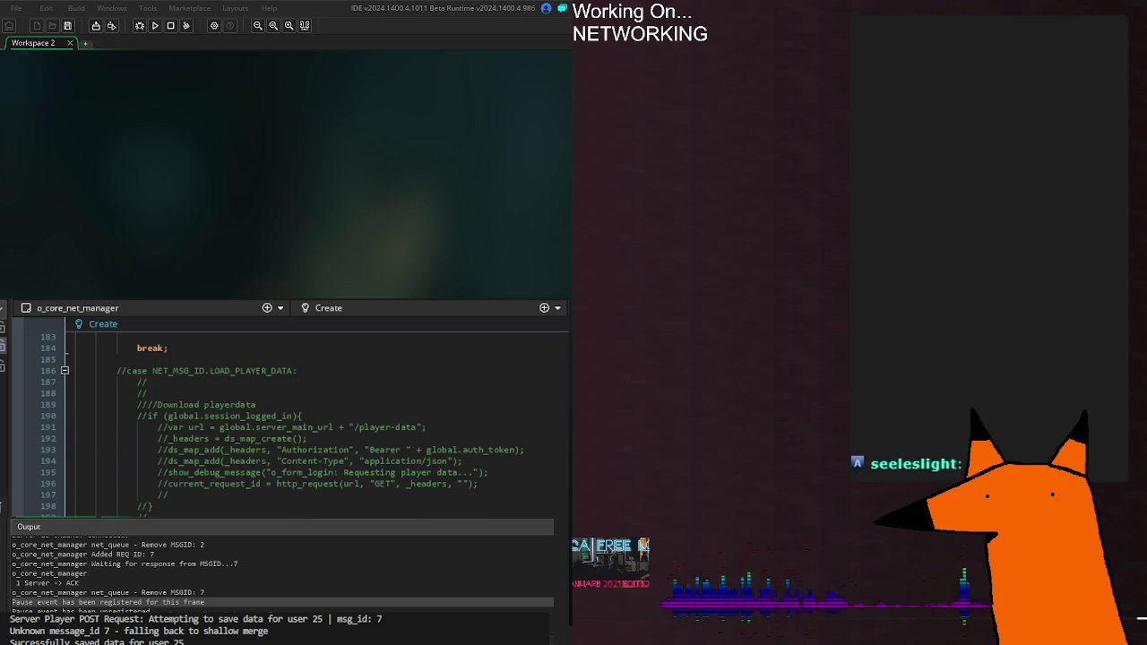
{"action": "scroll", "coordinate": [287, 421], "scroll_direction": "down", "scroll_amount": 14}
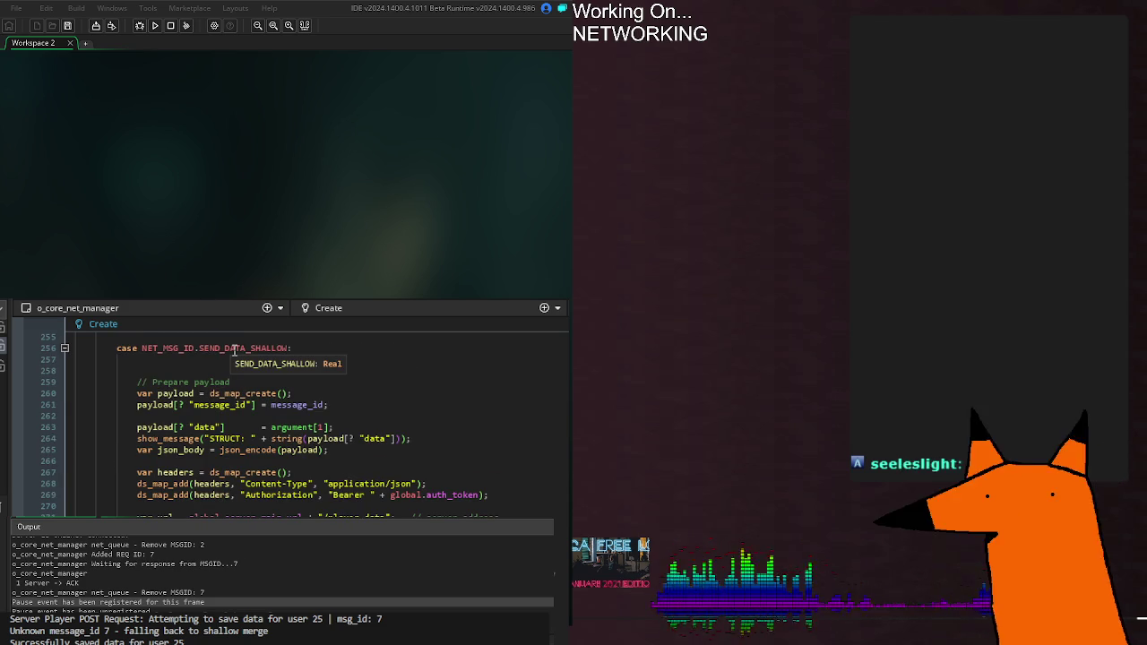
{"action": "left_click", "coordinate": [467, 471]}
{"action": "scroll", "coordinate": [467, 471], "scroll_direction": "up", "scroll_amount": 12}
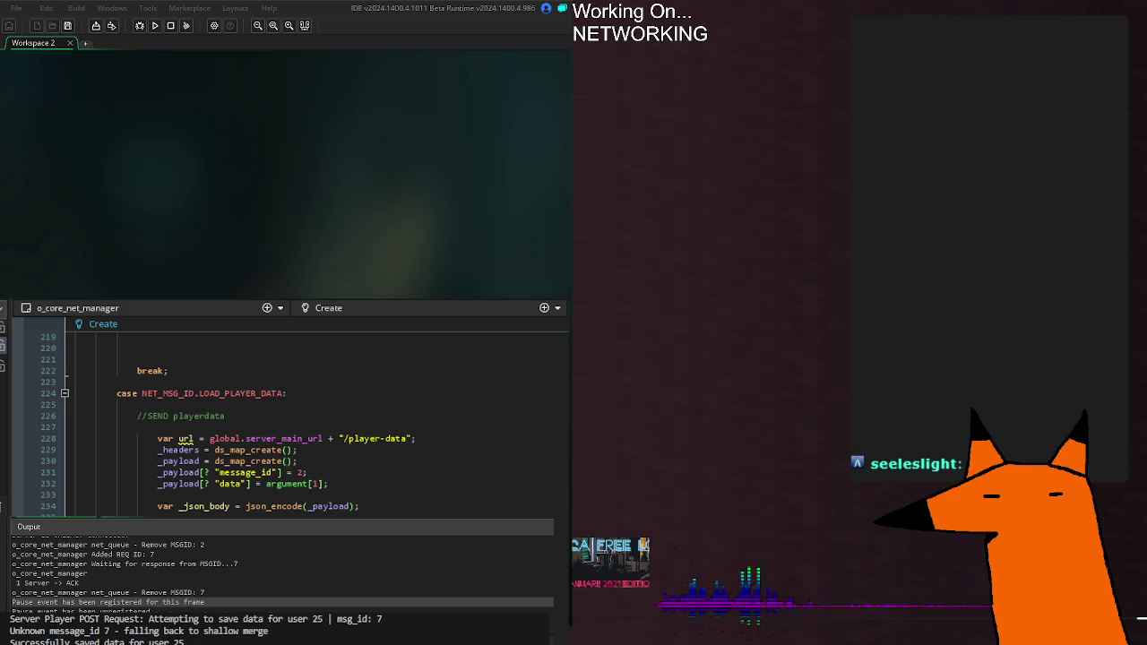
{"action": "scroll", "coordinate": [341, 476], "scroll_direction": "down", "scroll_amount": 8}
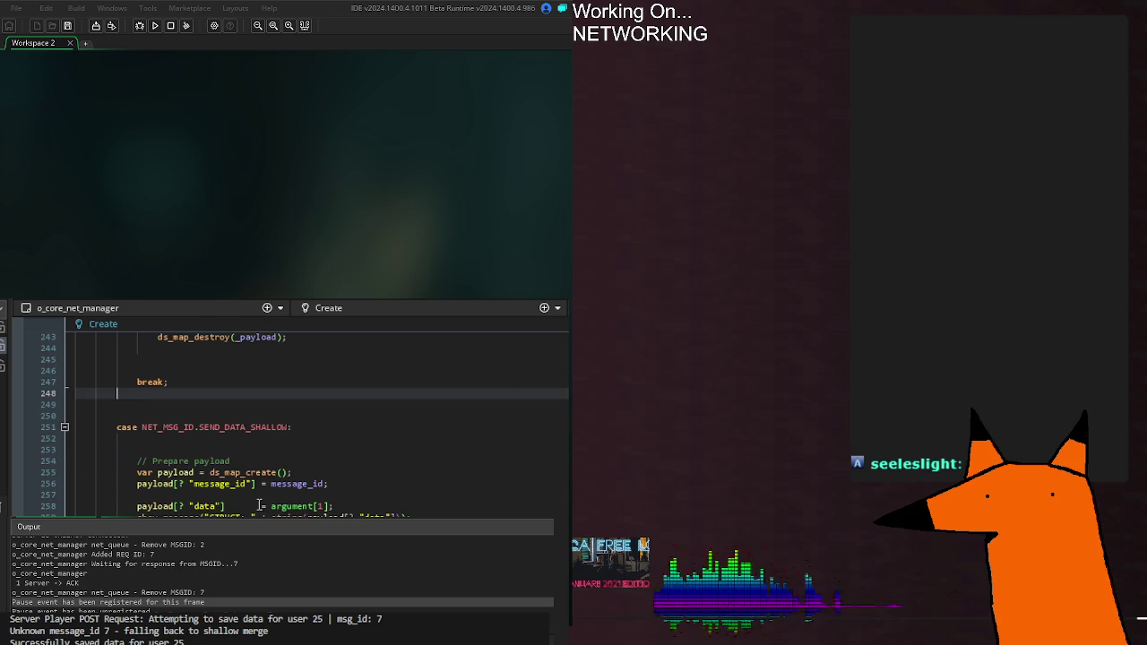
{"action": "left_click", "coordinate": [341, 476]}
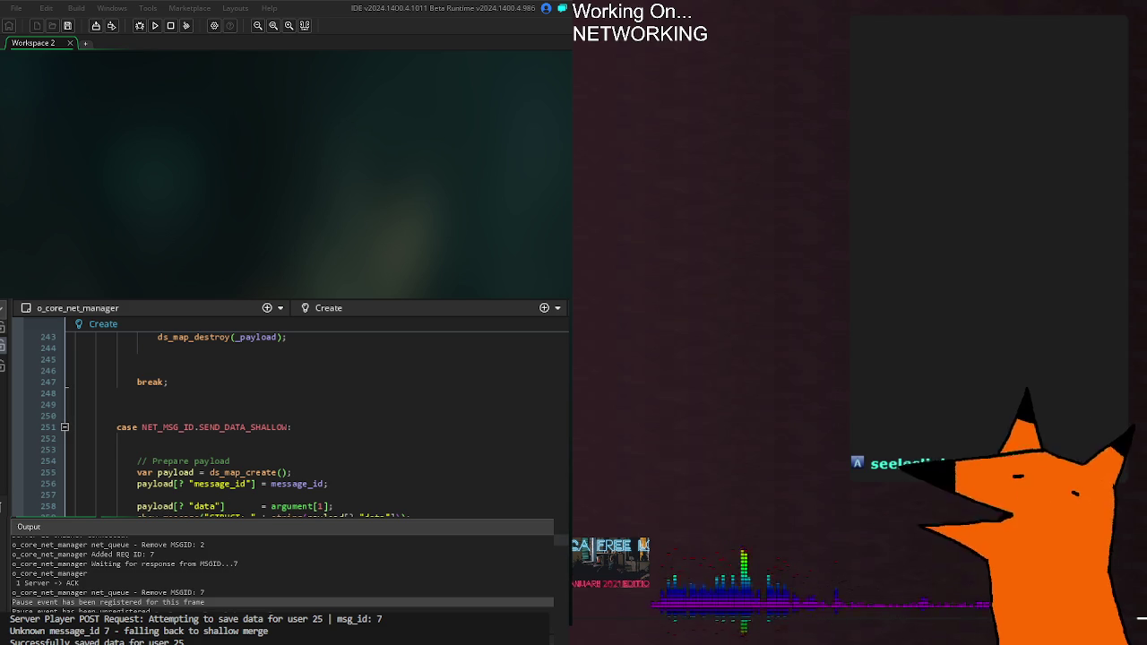
Move back up to the player-data GET request code, resting on the line after the break.
{"action": "scroll", "coordinate": [287, 421], "scroll_direction": "up", "scroll_amount": 4}
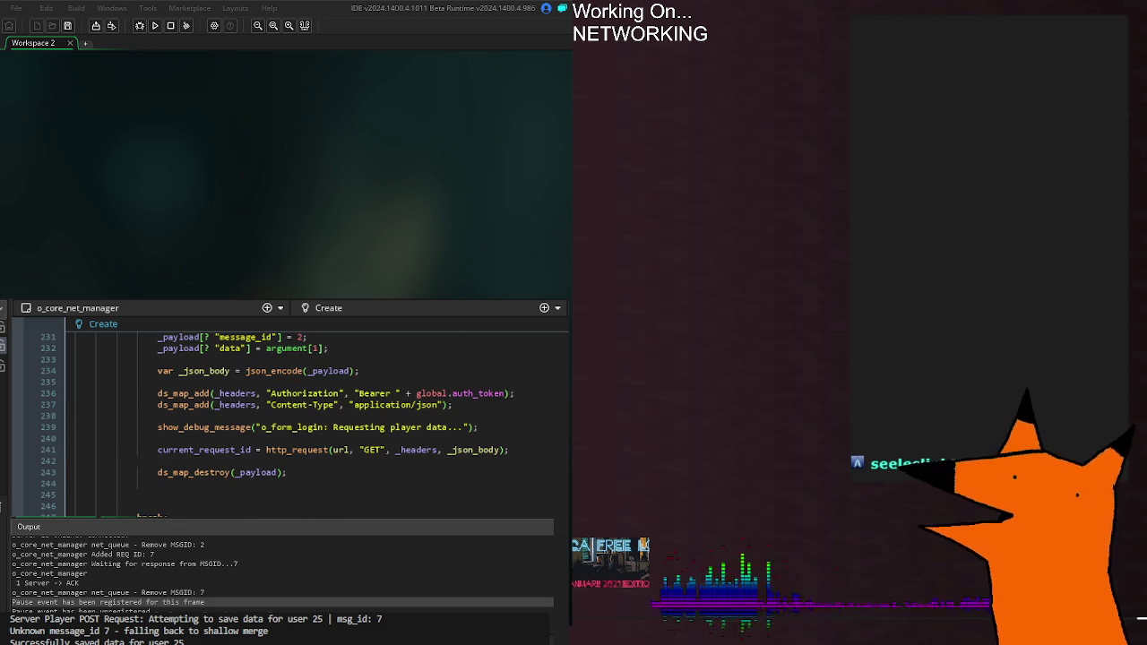
{"action": "scroll", "coordinate": [287, 422], "scroll_direction": "up", "scroll_amount": 2}
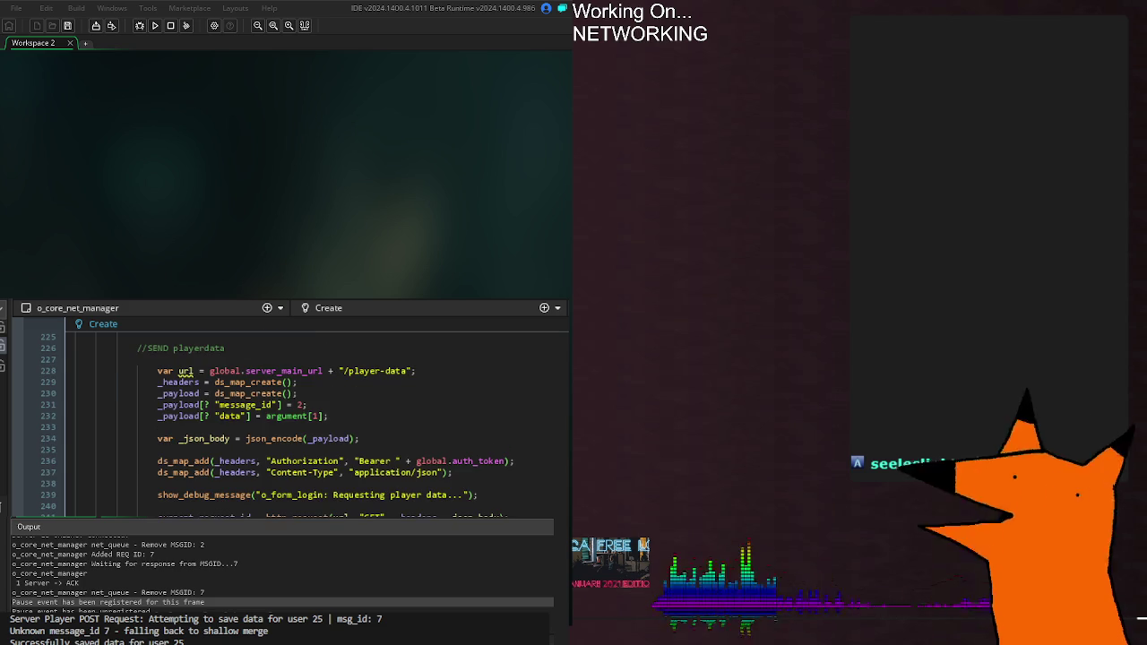
{"action": "scroll", "coordinate": [286, 421], "scroll_direction": "up", "scroll_amount": 4}
{"action": "scroll", "coordinate": [179, 511], "scroll_direction": "down", "scroll_amount": 8}
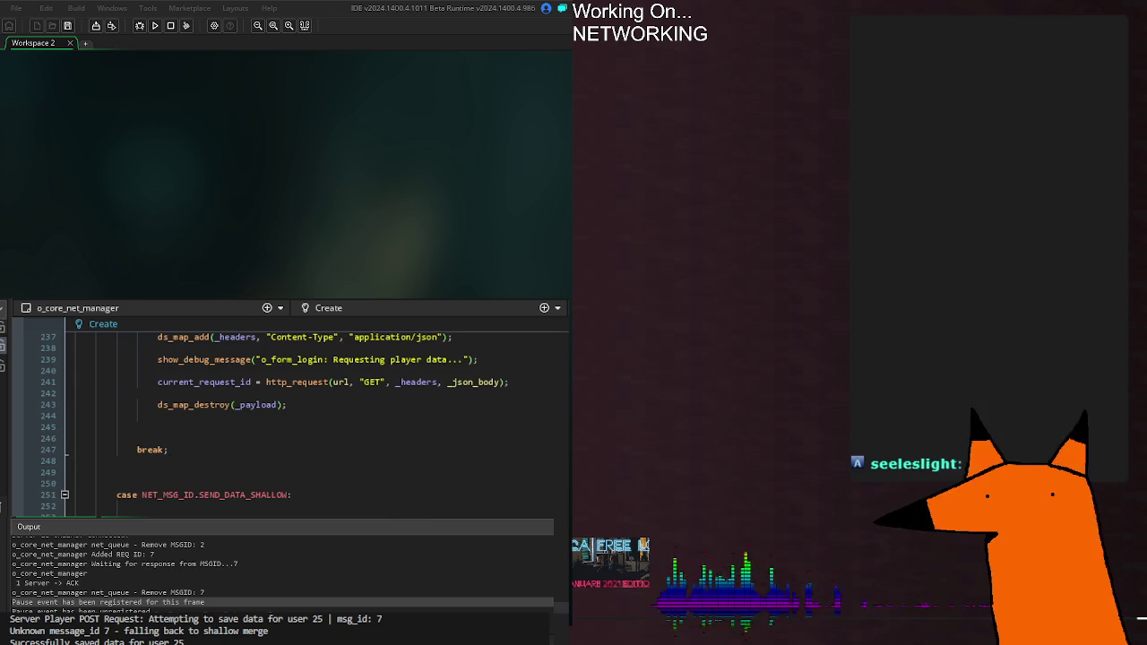
{"action": "left_click", "coordinate": [179, 473]}
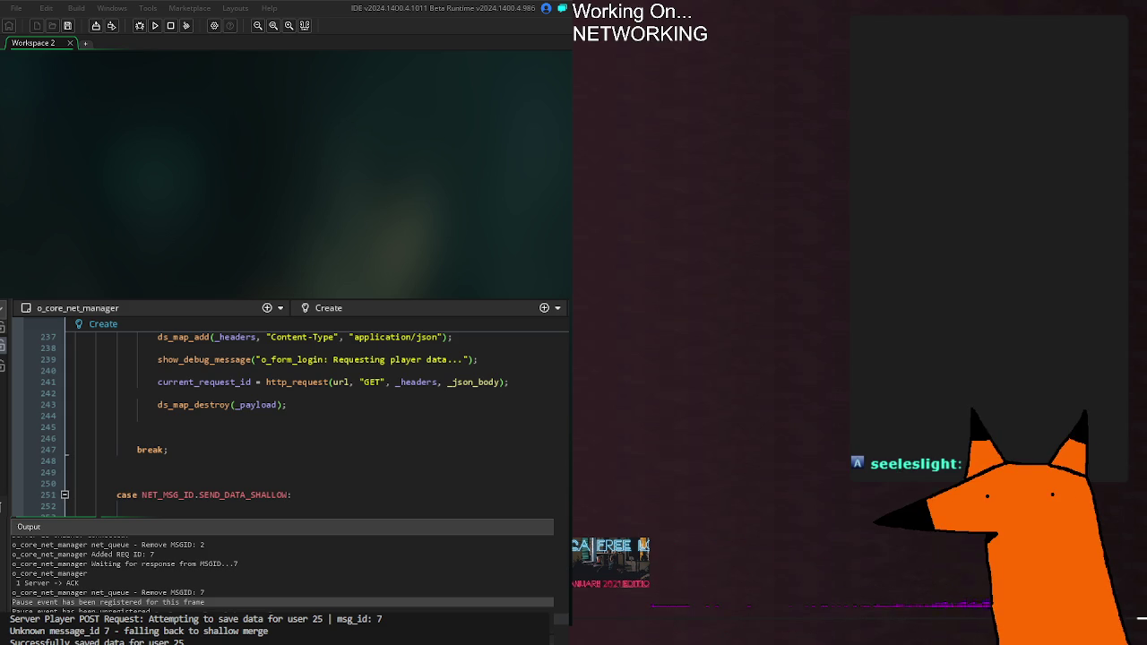
{"action": "scroll", "coordinate": [344, 484], "scroll_direction": "down", "scroll_amount": 8}
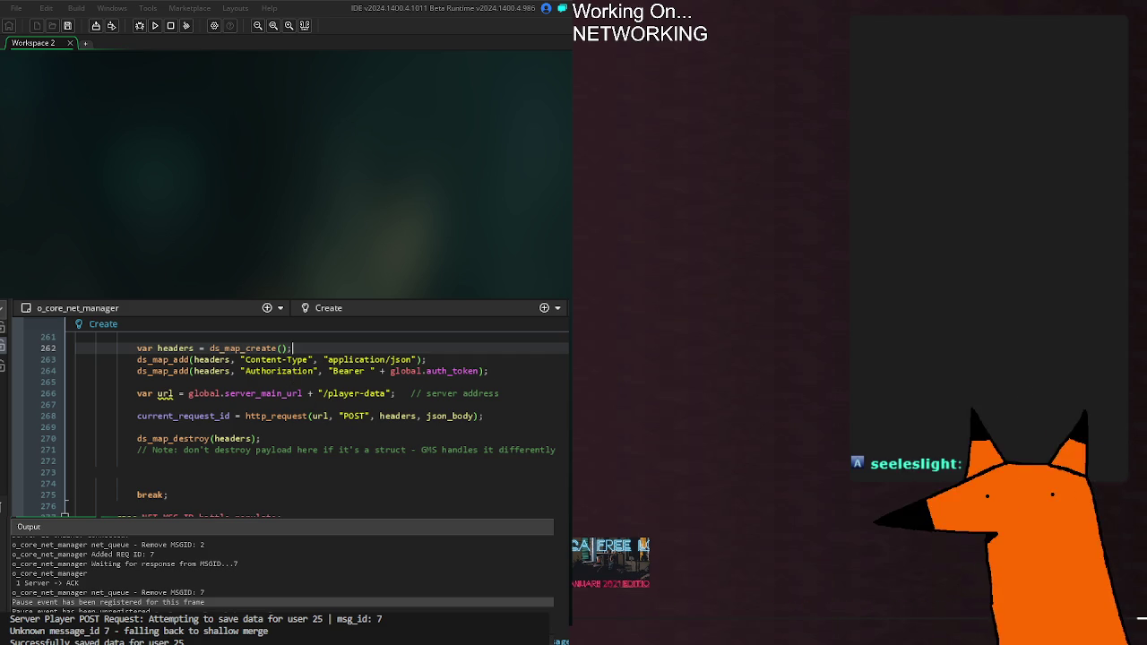
Scroll up past CHECK_SERVER_VAR to the CHECK_NET_STATUS case near line 189, then show net_check_val_exists.
{"action": "scroll", "coordinate": [292, 348], "scroll_direction": "up", "scroll_amount": 10}
{"action": "scroll", "coordinate": [253, 425], "scroll_direction": "up", "scroll_amount": 10}
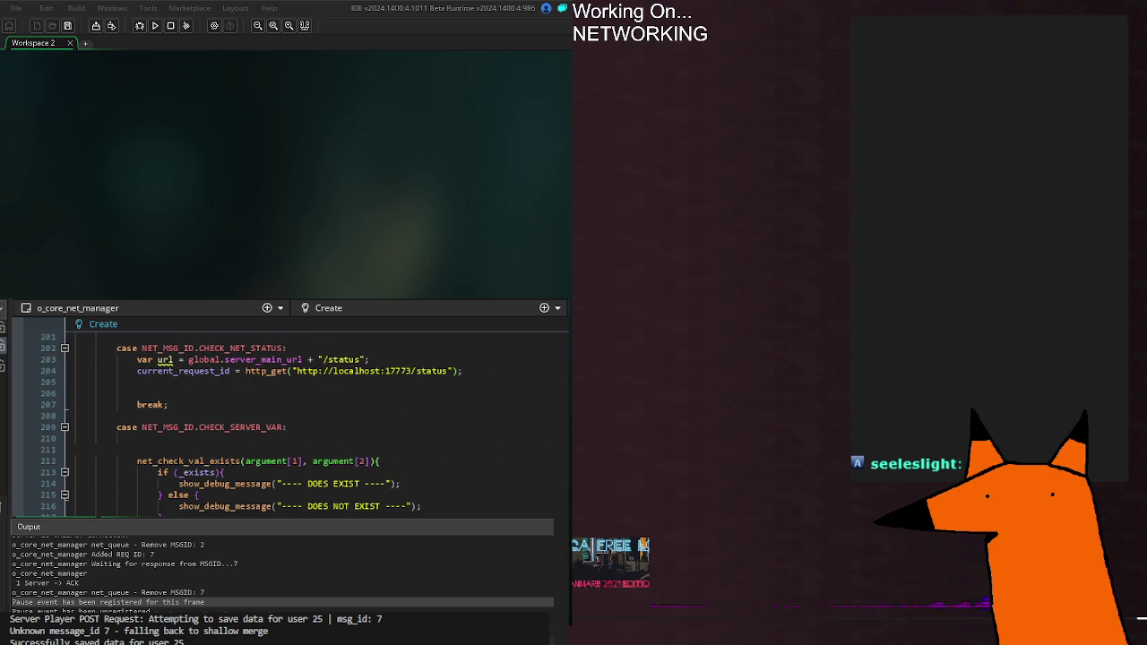
{"action": "scroll", "coordinate": [287, 421], "scroll_direction": "up", "scroll_amount": 4}
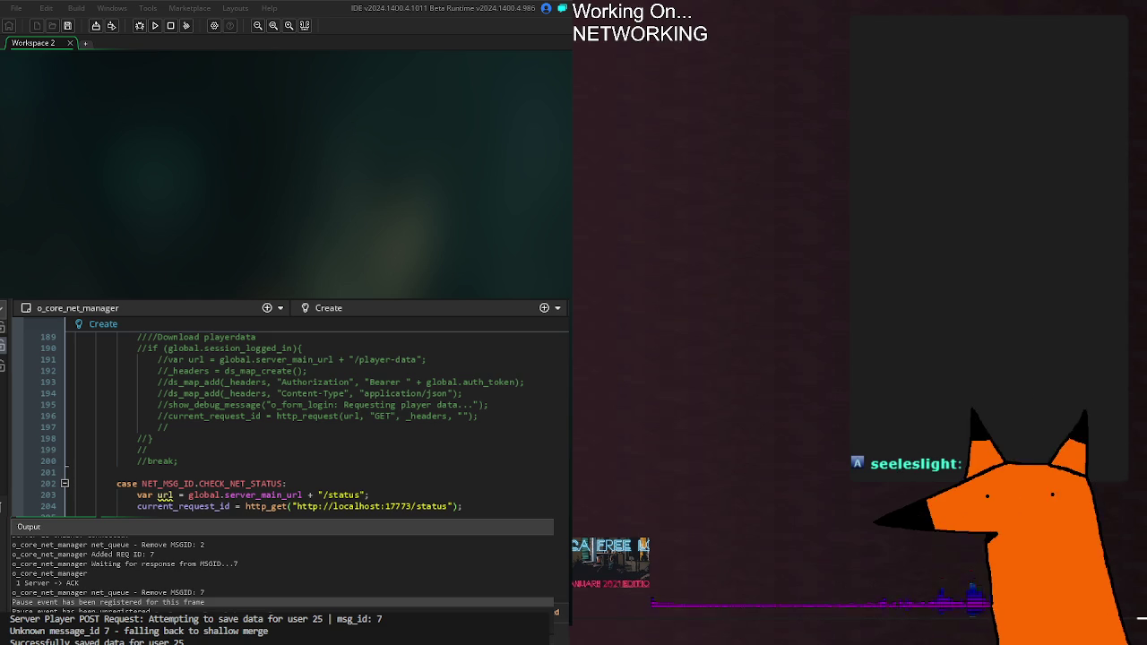
{"action": "key", "text": "ctrl+Tab"}
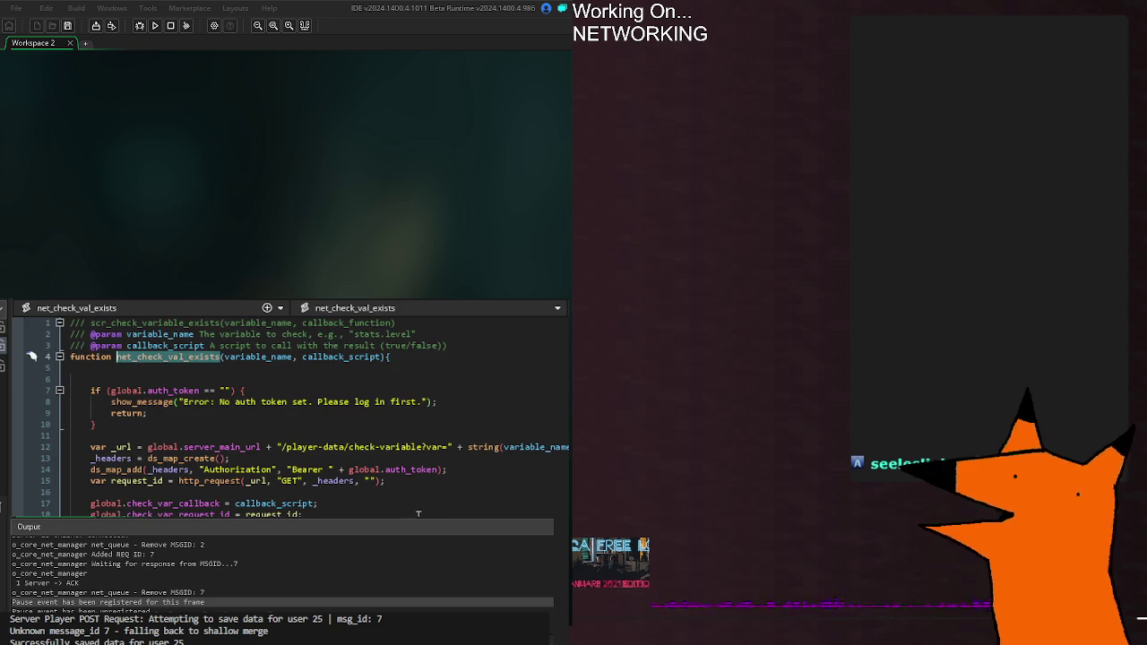
Replace the var request declaration on line 15 with current_request_id.
{"action": "left_click", "coordinate": [312, 402]}
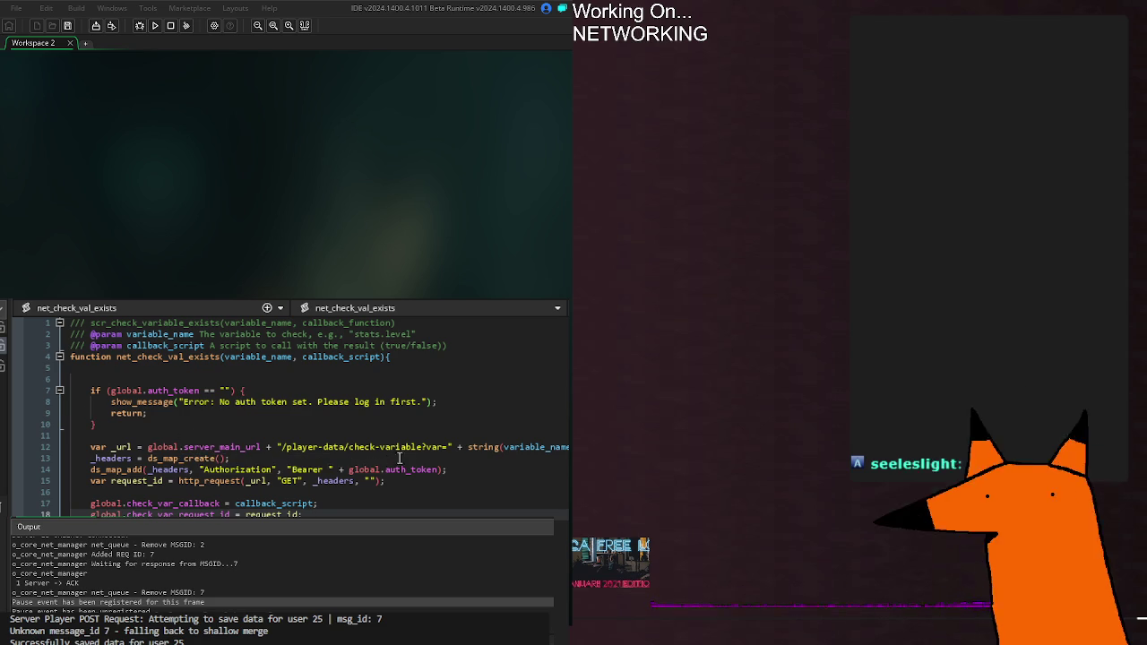
{"action": "left_click_drag", "start_coordinate": [448, 446], "coordinate": [283, 451]}
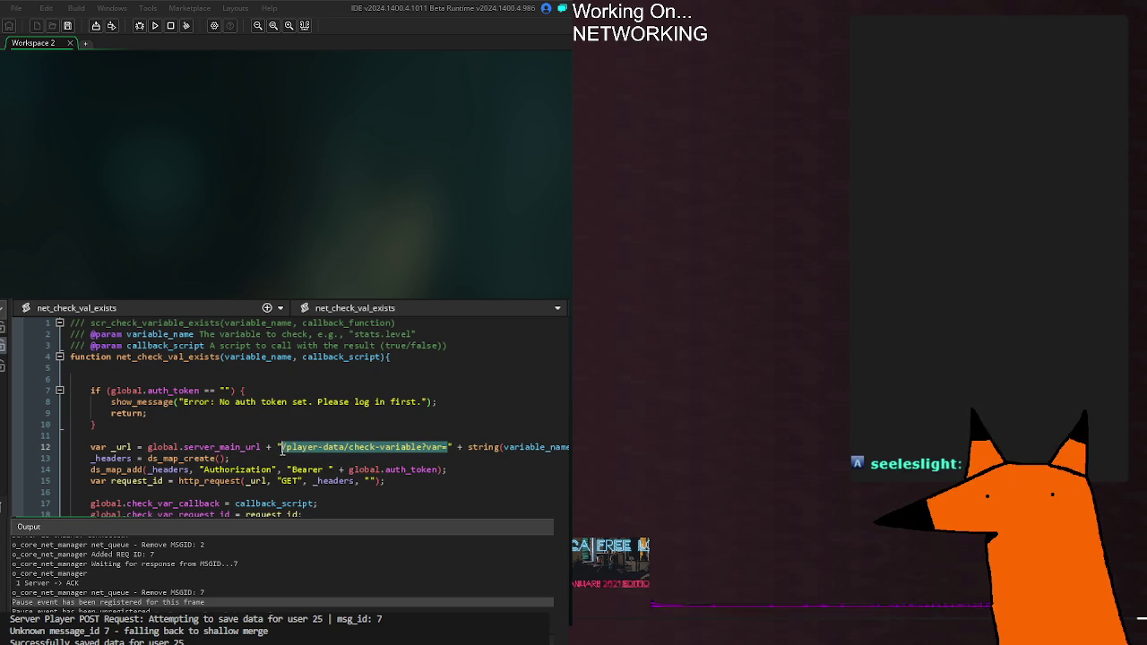
{"action": "double_click", "coordinate": [163, 447]}
{"action": "left_click", "coordinate": [274, 481]}
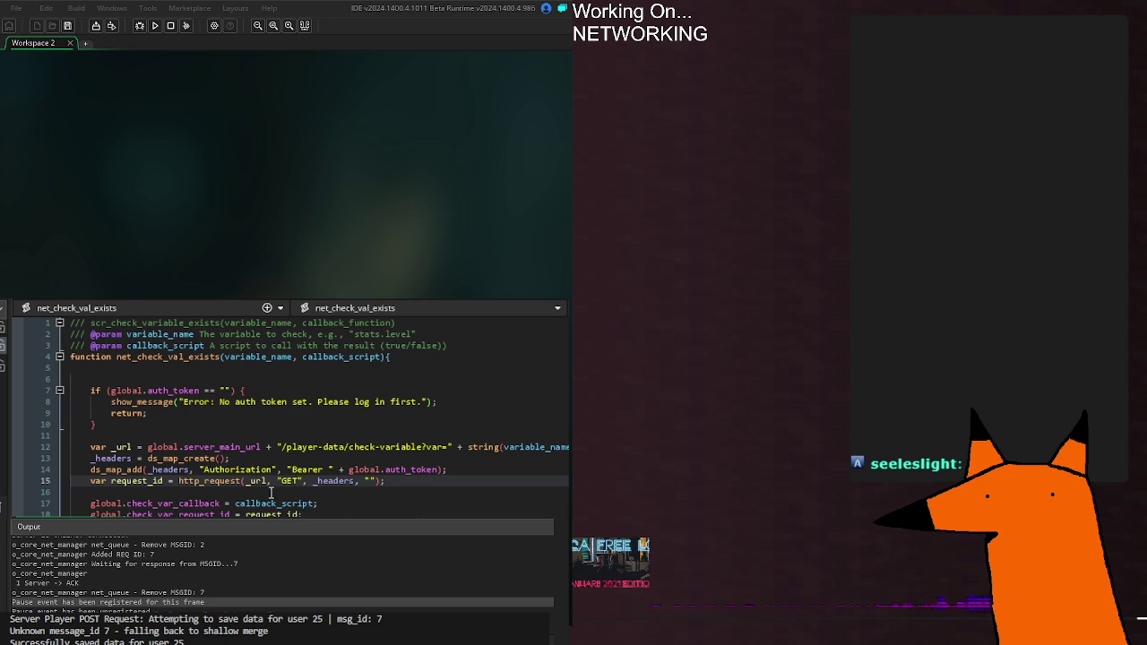
{"action": "left_click", "coordinate": [90, 481]}
{"action": "left_click_drag", "start_coordinate": [91, 481], "coordinate": [146, 481]}
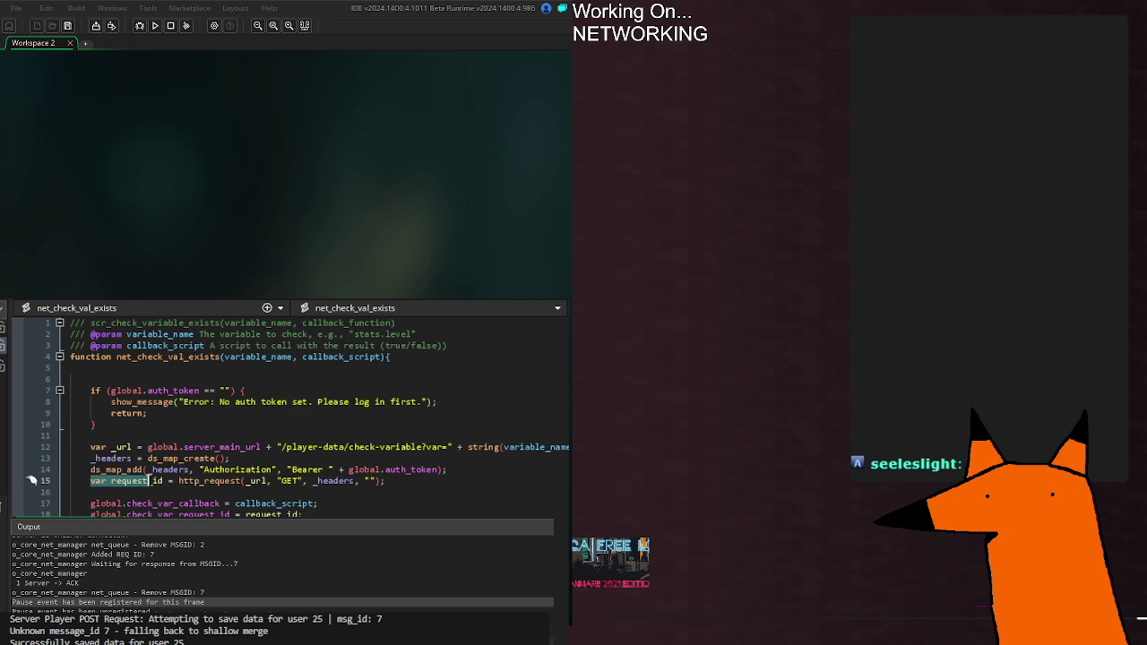
{"action": "type", "text": "current_r"}
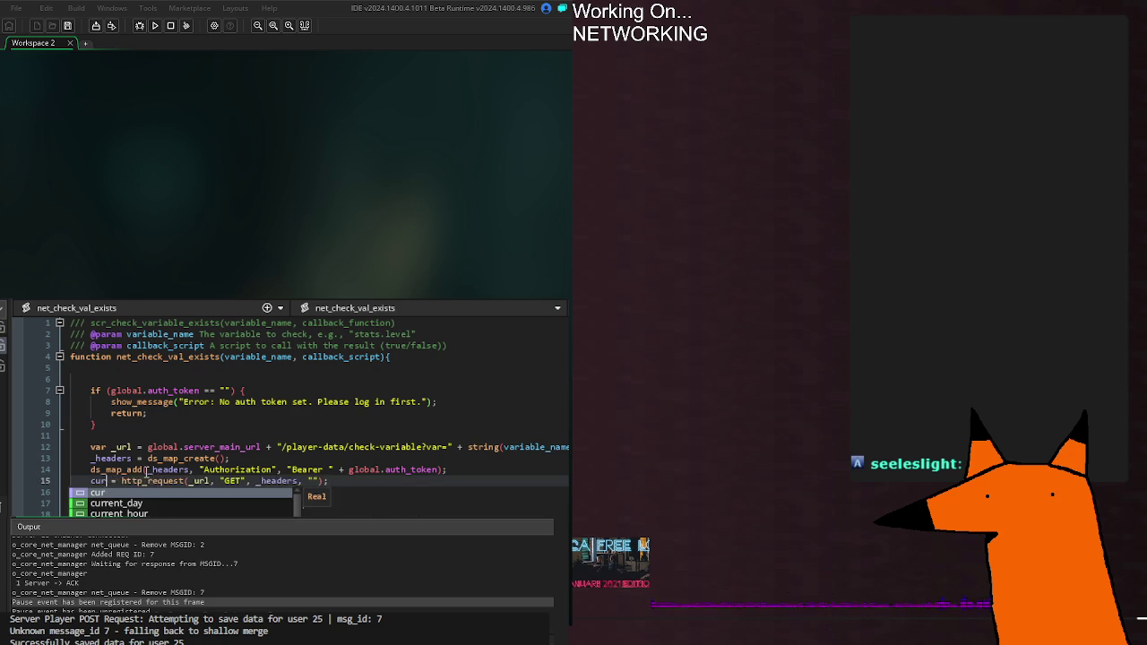
{"action": "type", "text": "equest_id"}
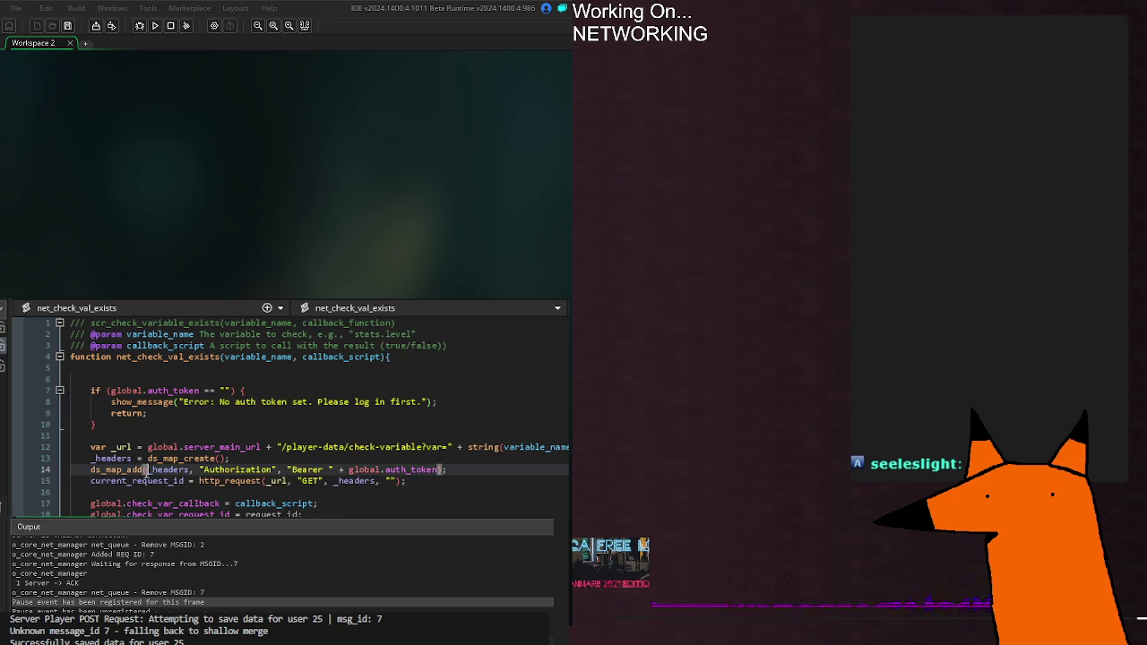
{"action": "left_click", "coordinate": [454, 485]}
Prefix request_id on line 18 with current_ and return to the net_check_val_exists tab.
{"action": "key", "text": "Down"}
{"action": "key", "text": "Down"}
{"action": "key", "text": "Down"}
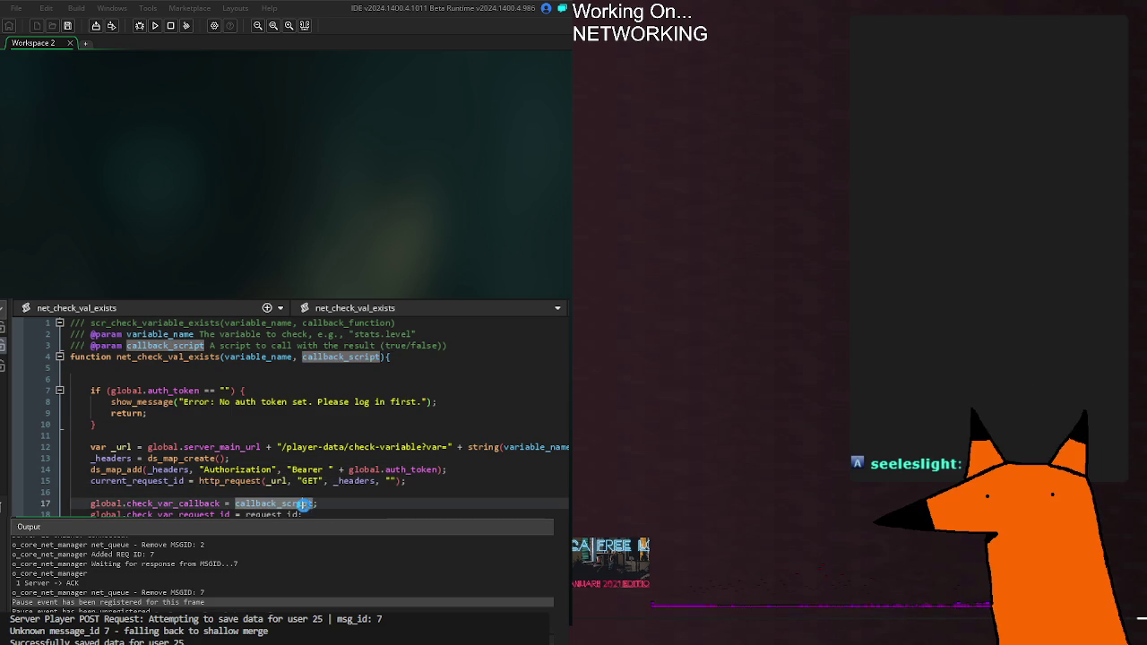
{"action": "left_click", "coordinate": [130, 480]}
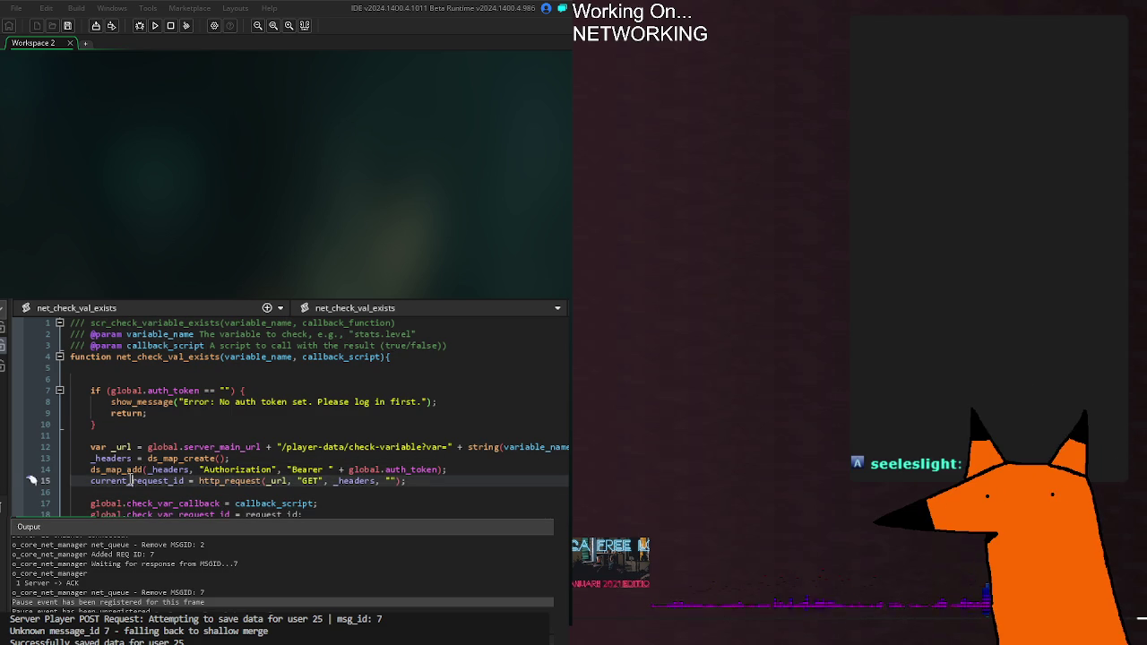
{"action": "left_click", "coordinate": [266, 513]}
{"action": "type", "text": "current_"}
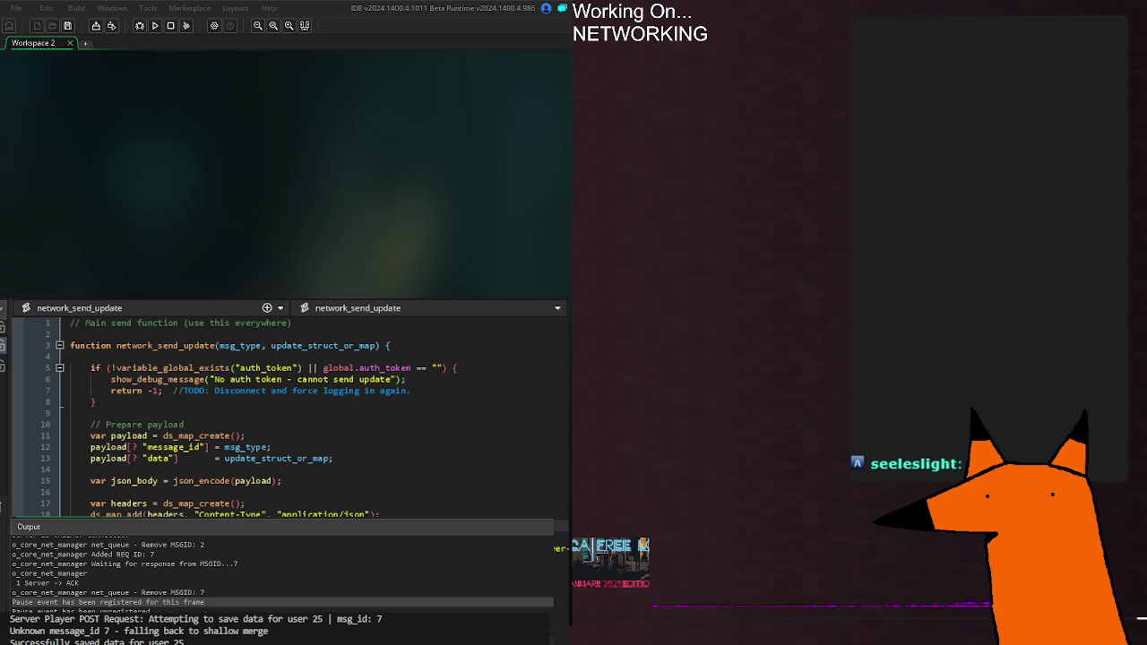
{"action": "key", "text": "ctrl+Tab"}
{"action": "left_click", "coordinate": [502, 402]}
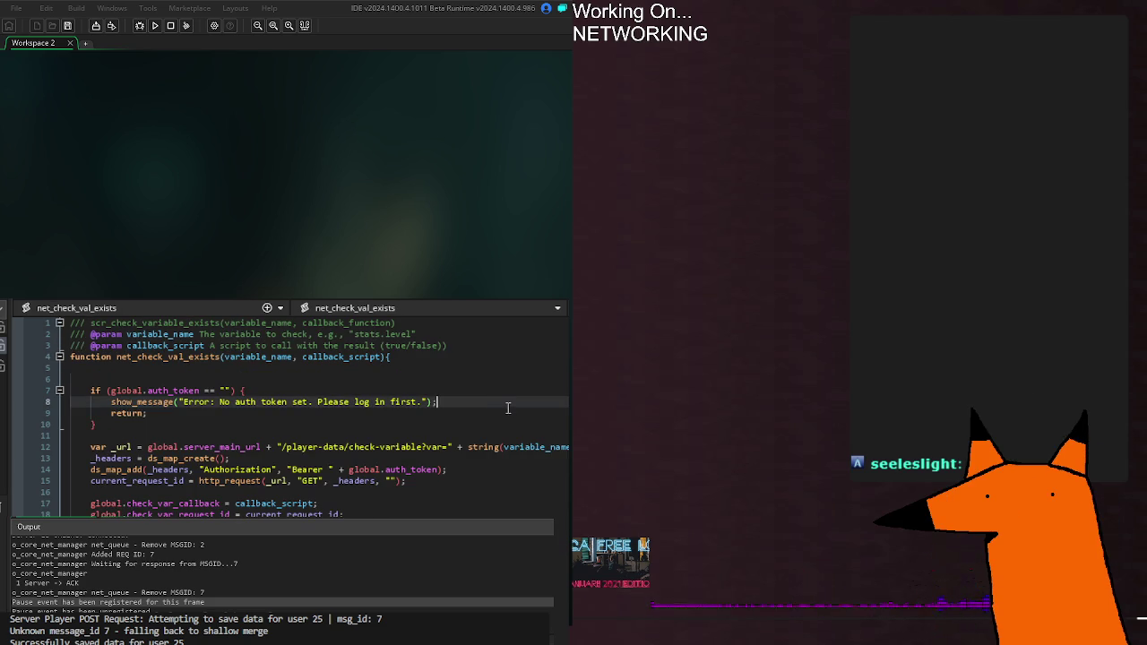
{"action": "left_click", "coordinate": [515, 423]}
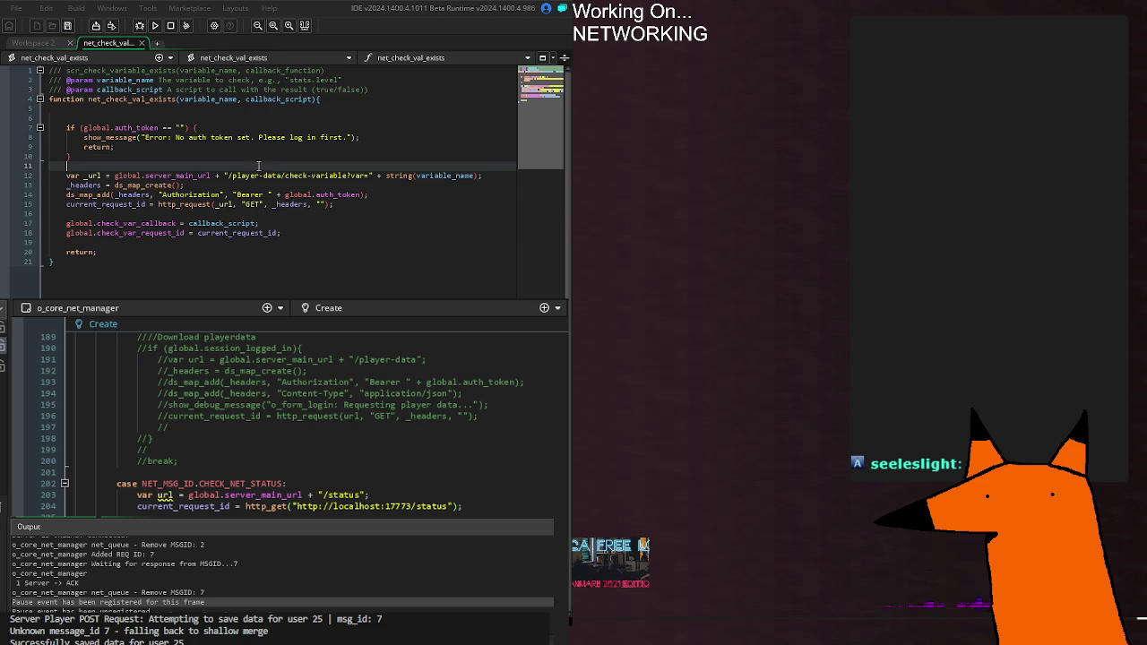
{"action": "left_click", "coordinate": [269, 461]}
{"action": "key", "text": "Down"}
{"action": "key", "text": "Down"}
{"action": "key", "text": "Down"}
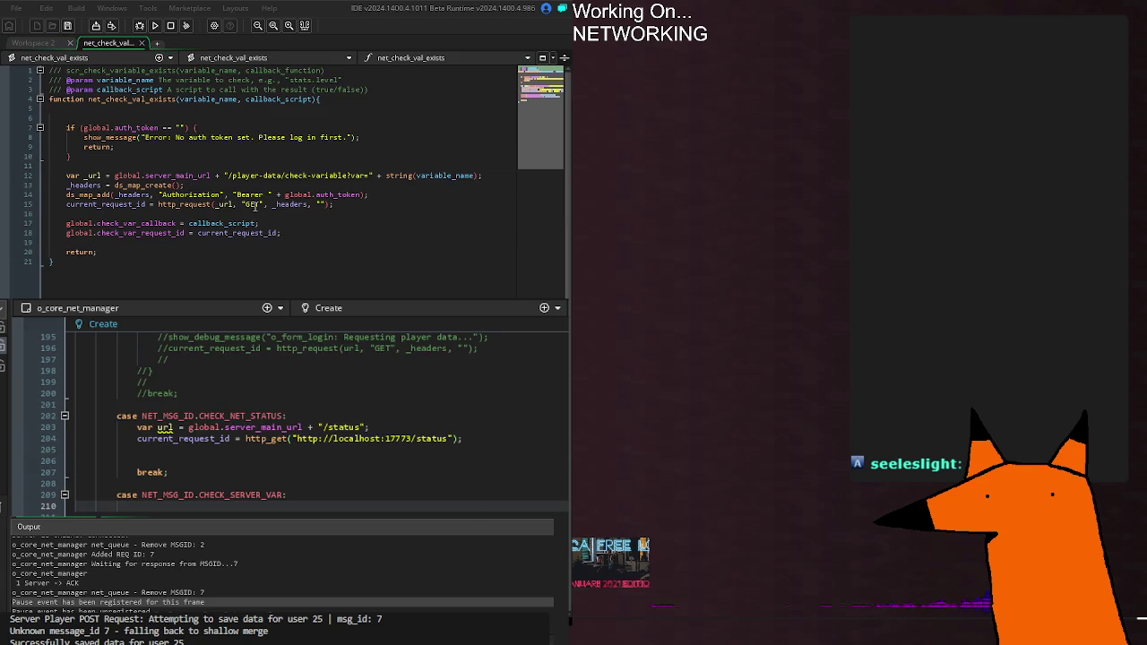
{"action": "key", "text": "BackSpace"}
{"action": "key", "text": "BackSpace"}
{"action": "key", "text": "BackSpace"}
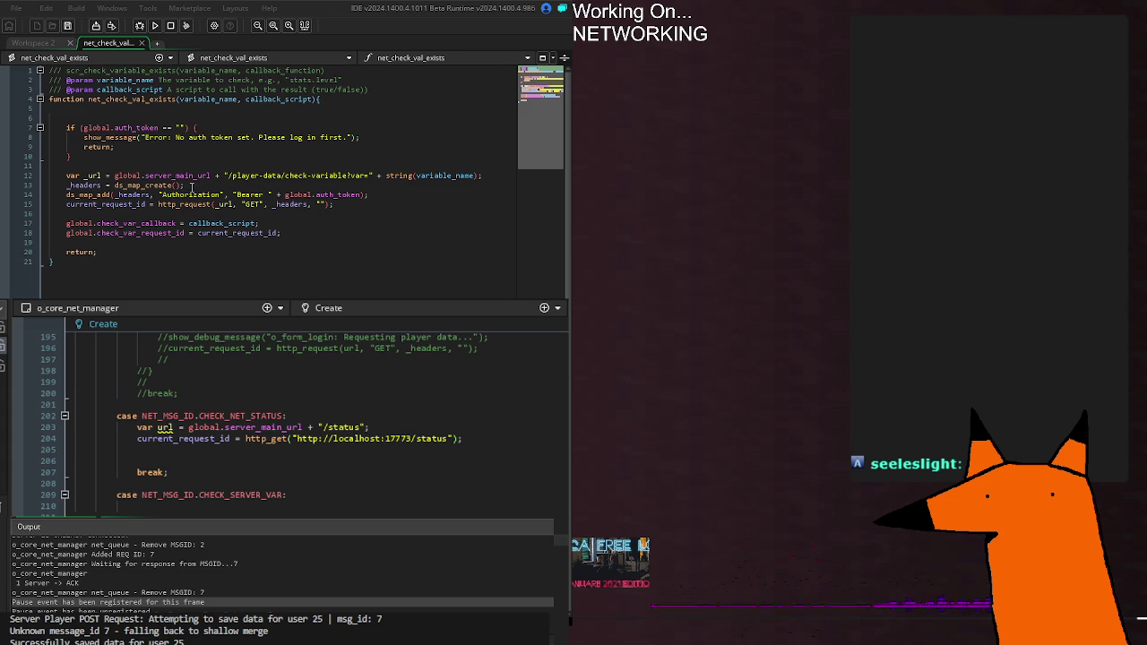
{"action": "left_click", "coordinate": [298, 235]}
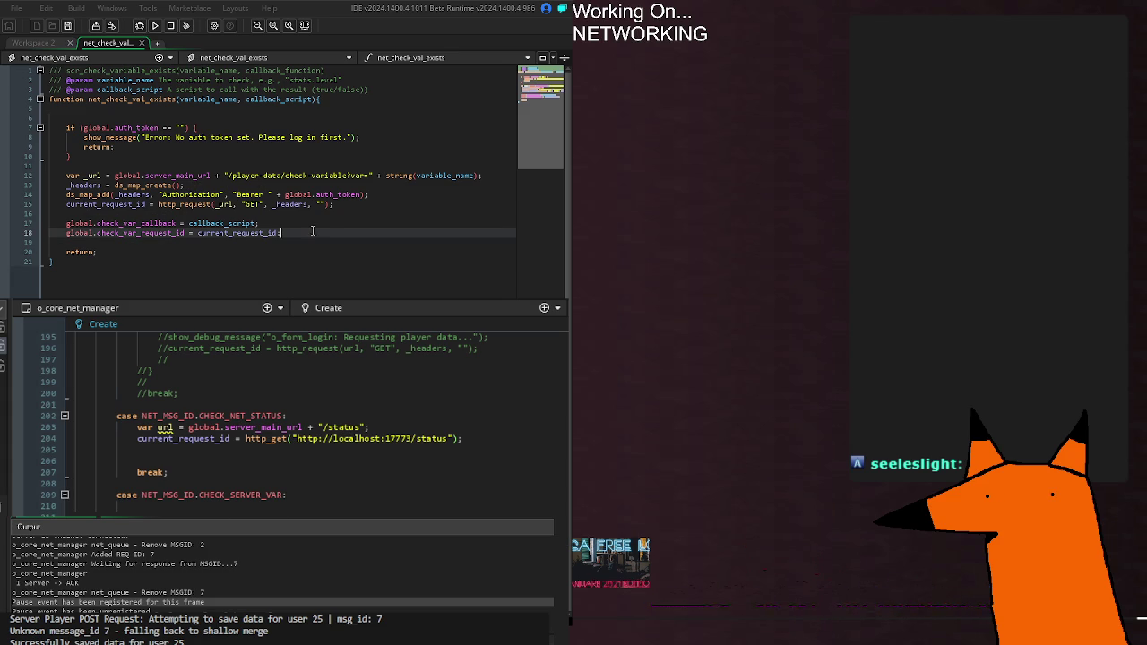
{"action": "double_click", "coordinate": [213, 233]}
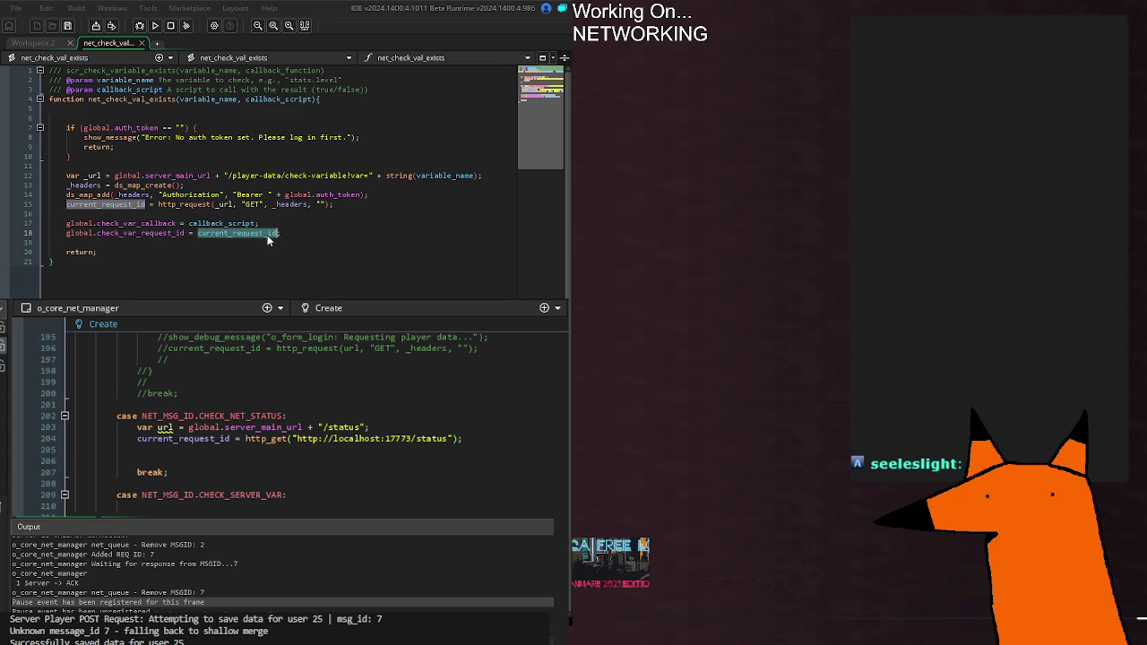
{"action": "key", "text": "Up"}
{"action": "left_click_drag", "start_coordinate": [282, 233], "coordinate": [75, 226]}
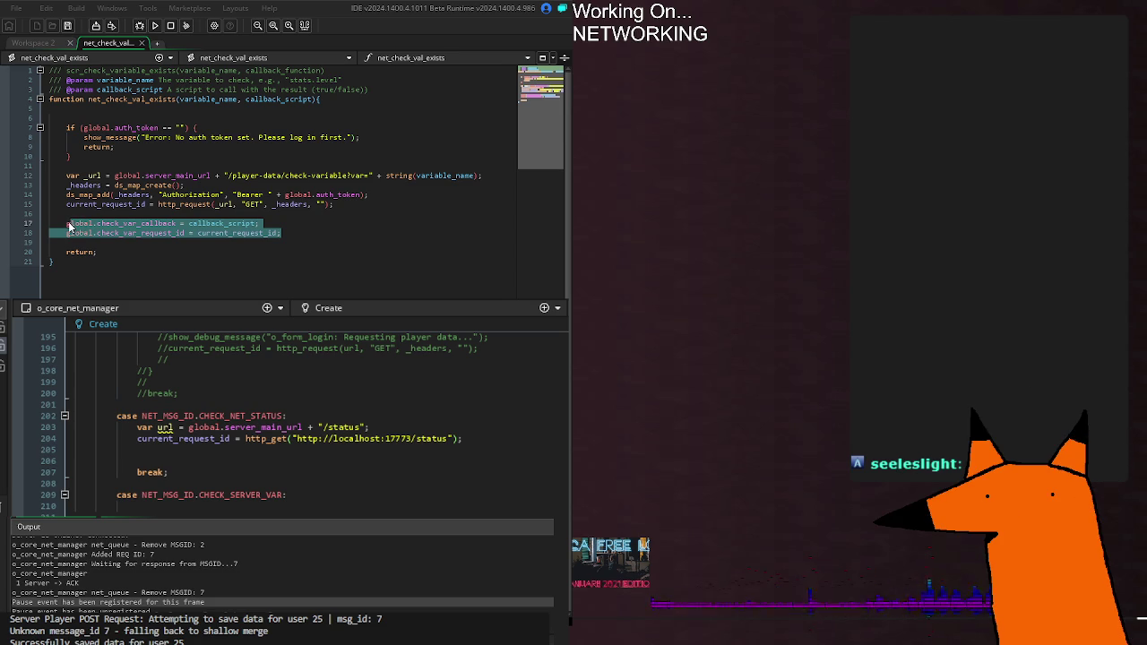
{"action": "double_click", "coordinate": [230, 224]}
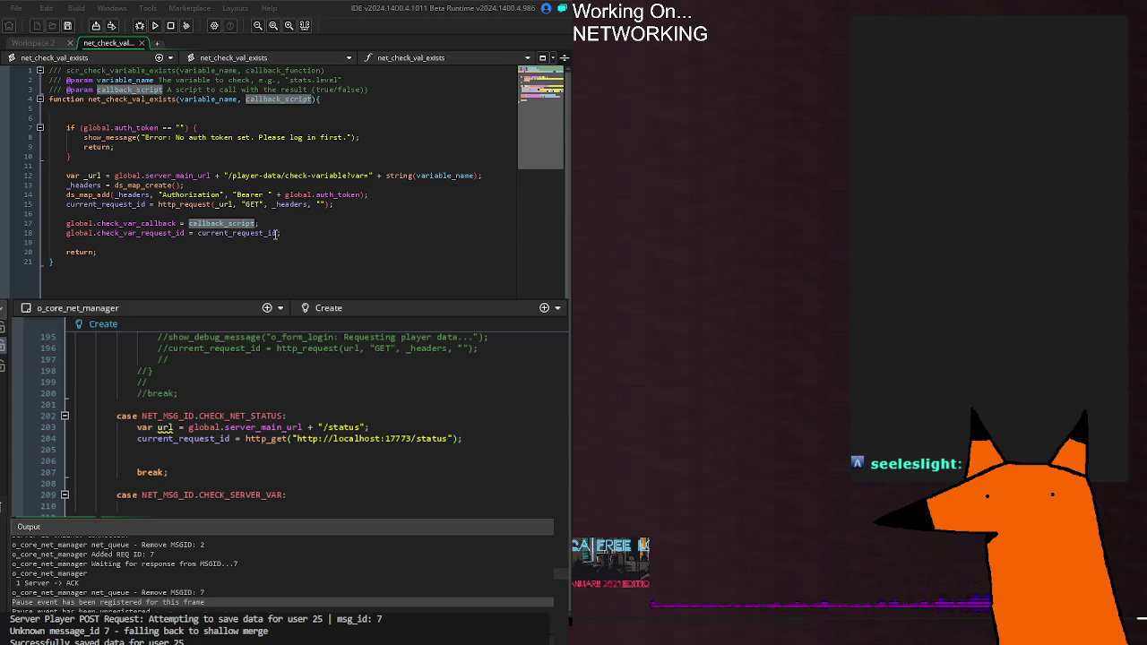
{"action": "left_click", "coordinate": [305, 235]}
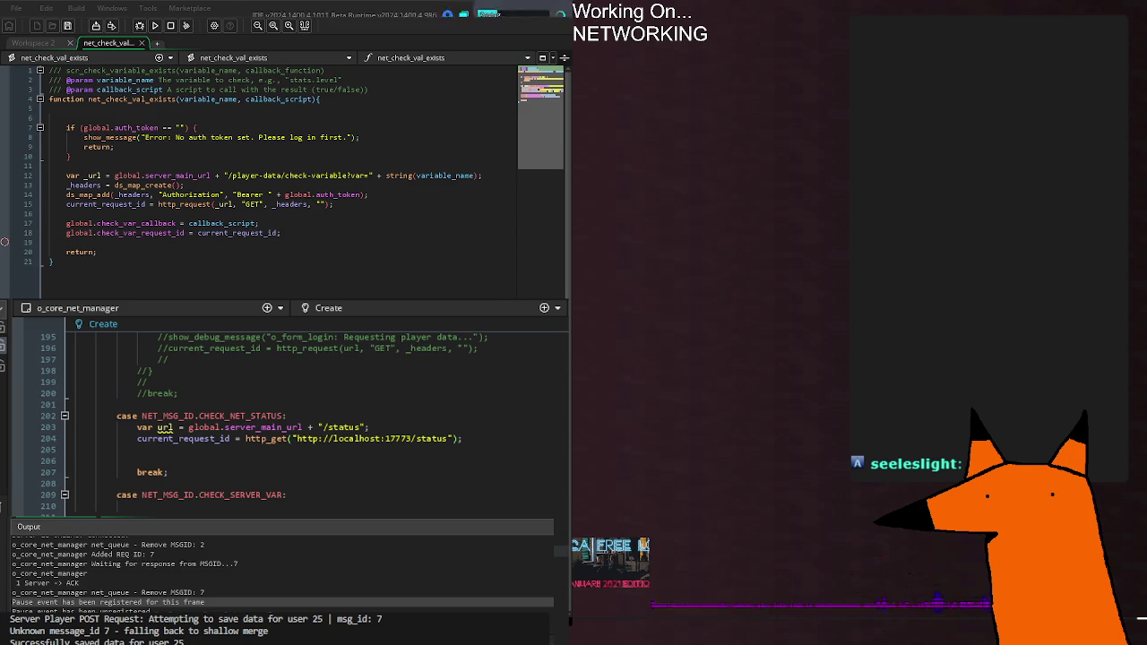
{"action": "left_click", "coordinate": [260, 505]}
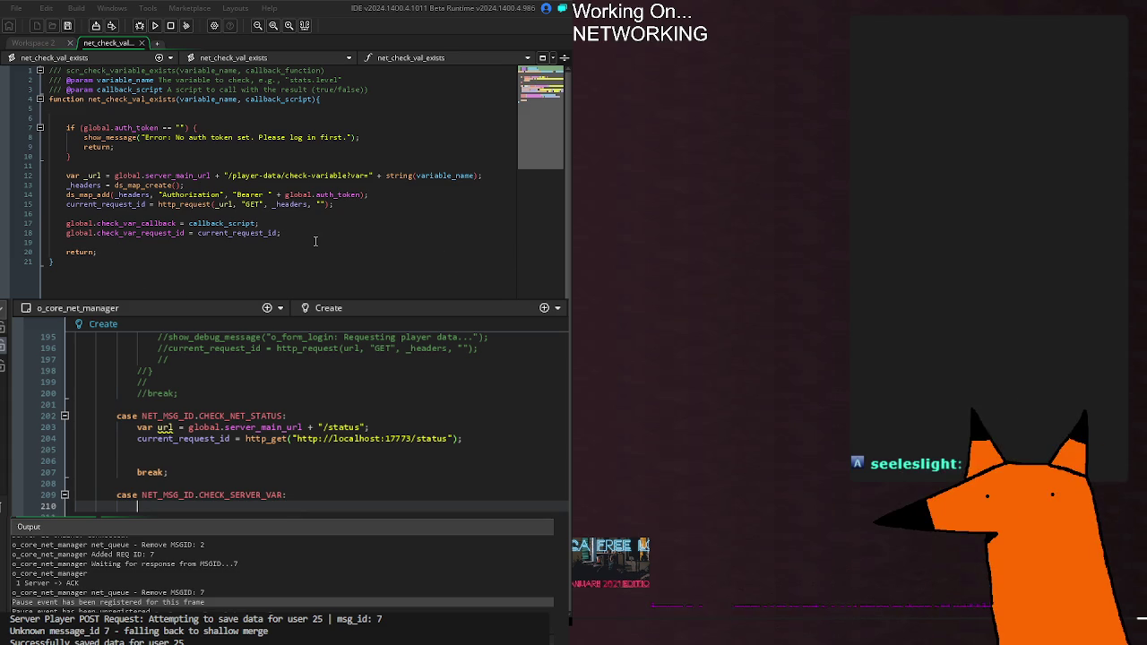
{"action": "left_click", "coordinate": [304, 238]}
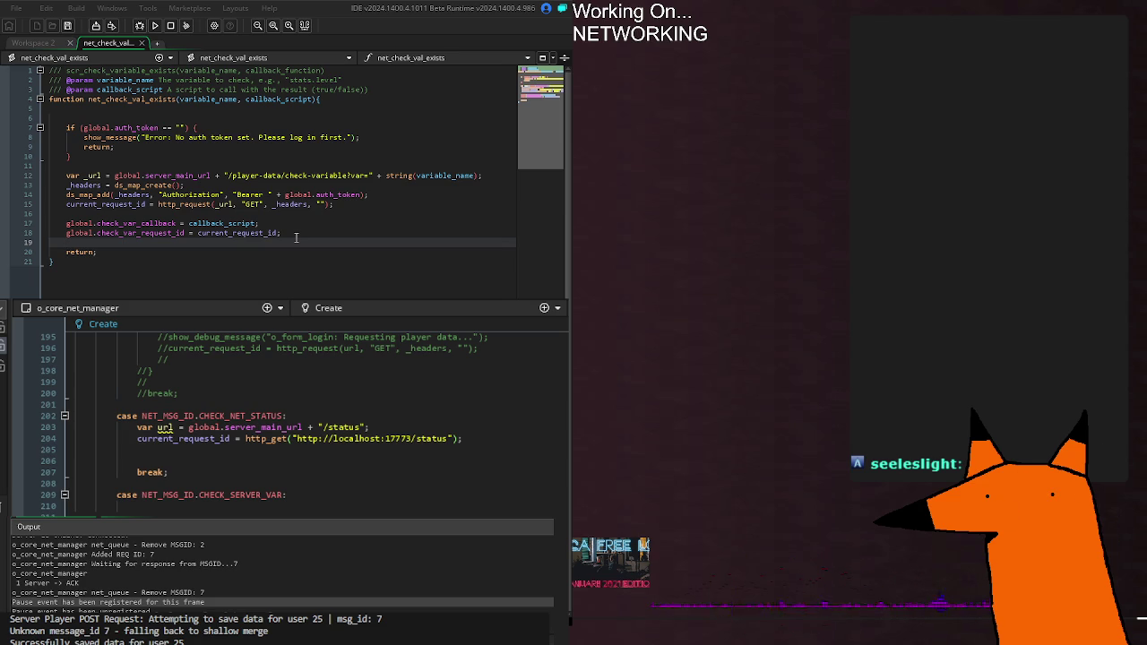
{"action": "mouse_move", "coordinate": [66, 242]}
{"action": "left_mouse_down"}
{"action": "mouse_move", "coordinate": [27, 167]}
{"action": "mouse_move", "coordinate": [45, 127]}
{"action": "left_mouse_up"}
{"action": "key", "text": "ctrl+c"}
{"action": "key", "text": "BackSpace"}
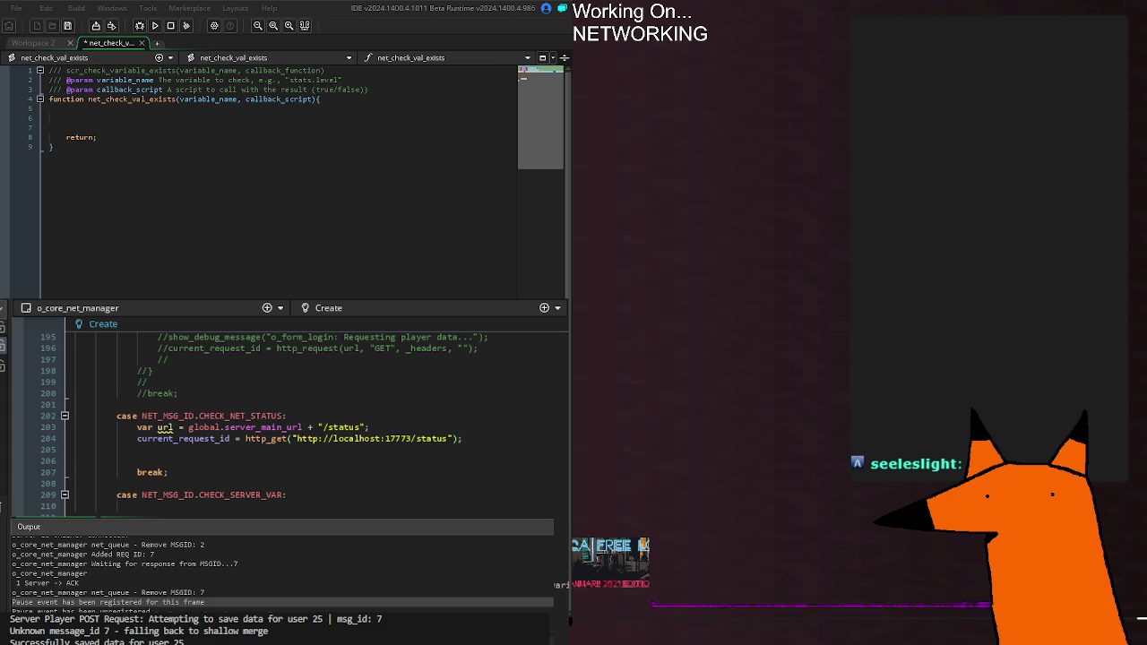
{"action": "key", "text": "Return"}
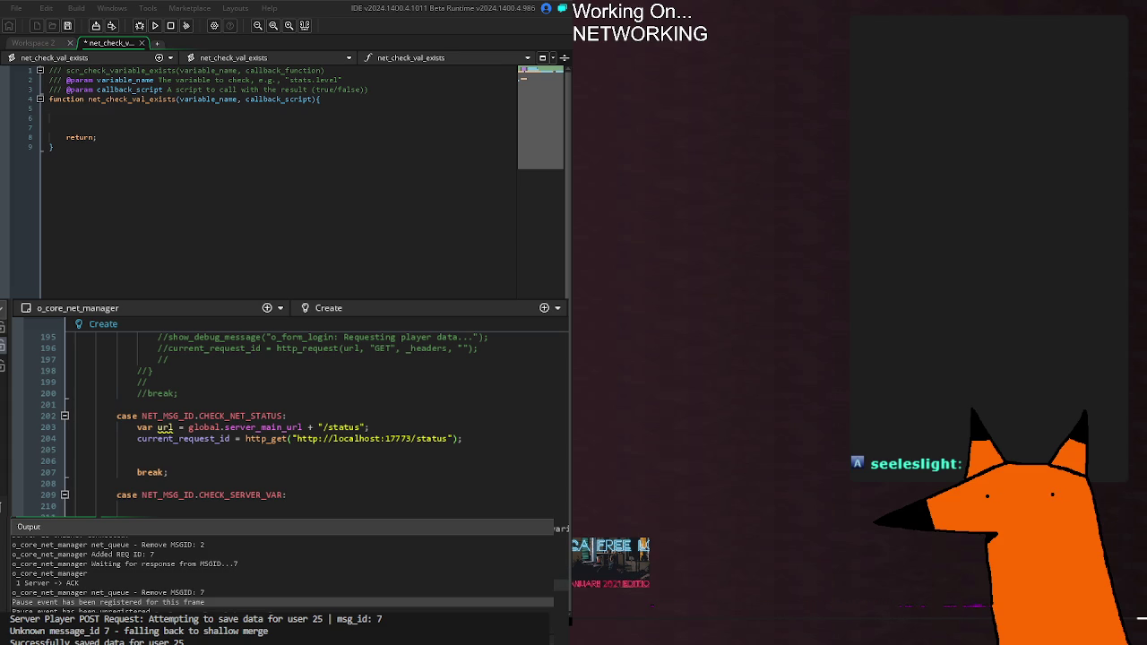
{"action": "double_click", "coordinate": [182, 438]}
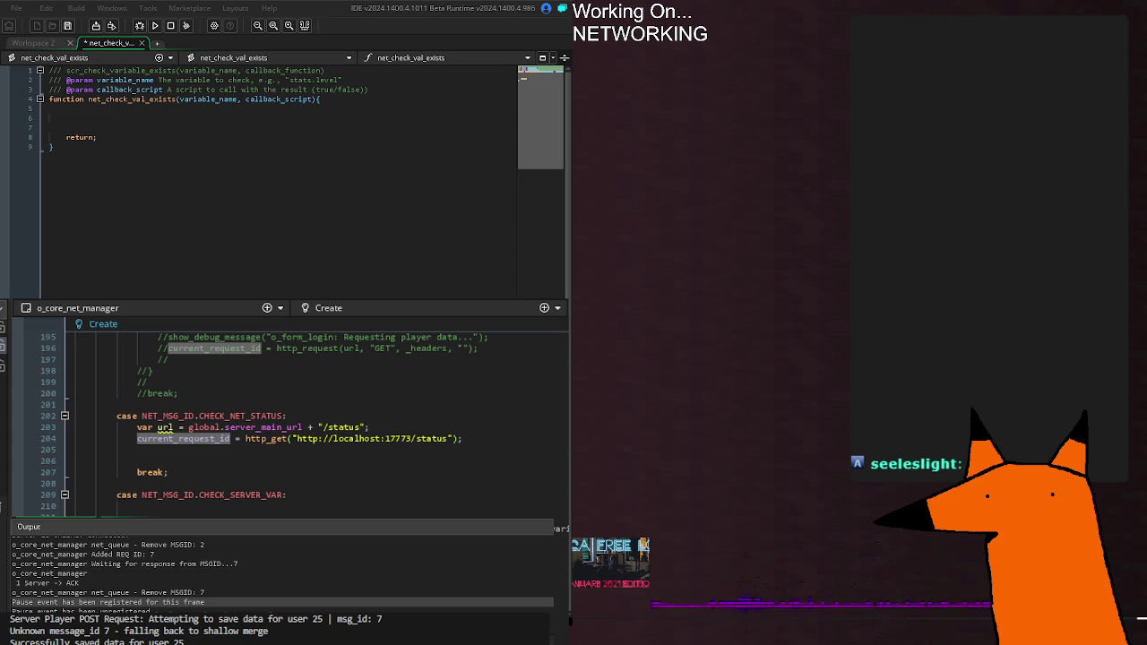
{"action": "key", "text": "ctrl+v"}
{"action": "left_click", "coordinate": [147, 145]}
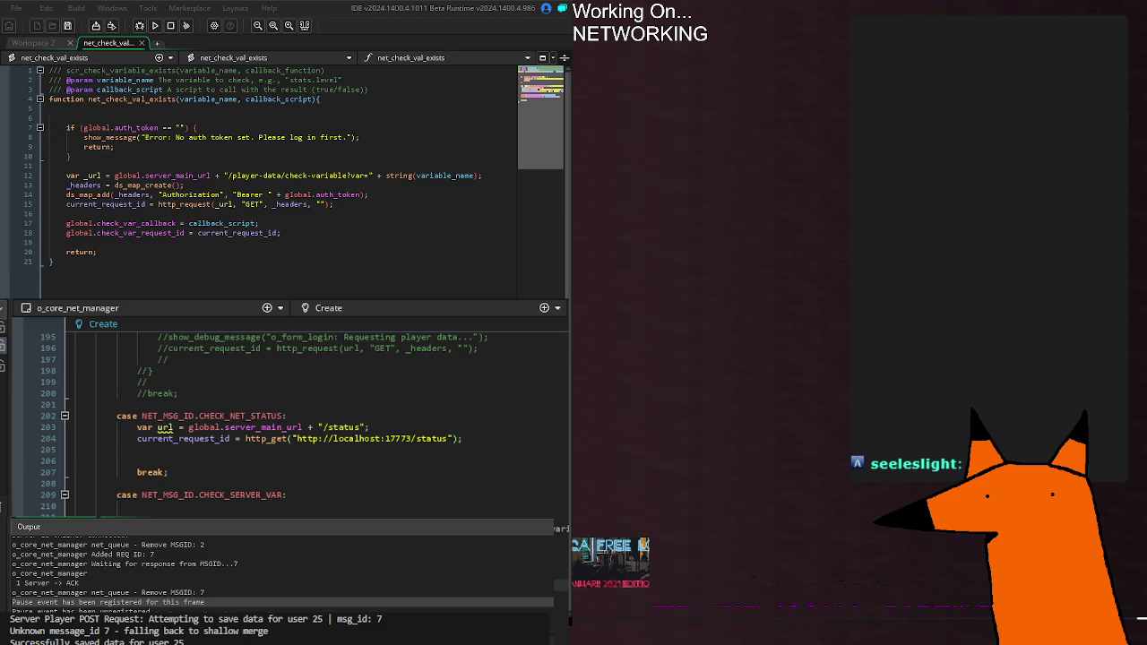
{"action": "double_click", "coordinate": [90, 204]}
{"action": "key", "text": "Right"}
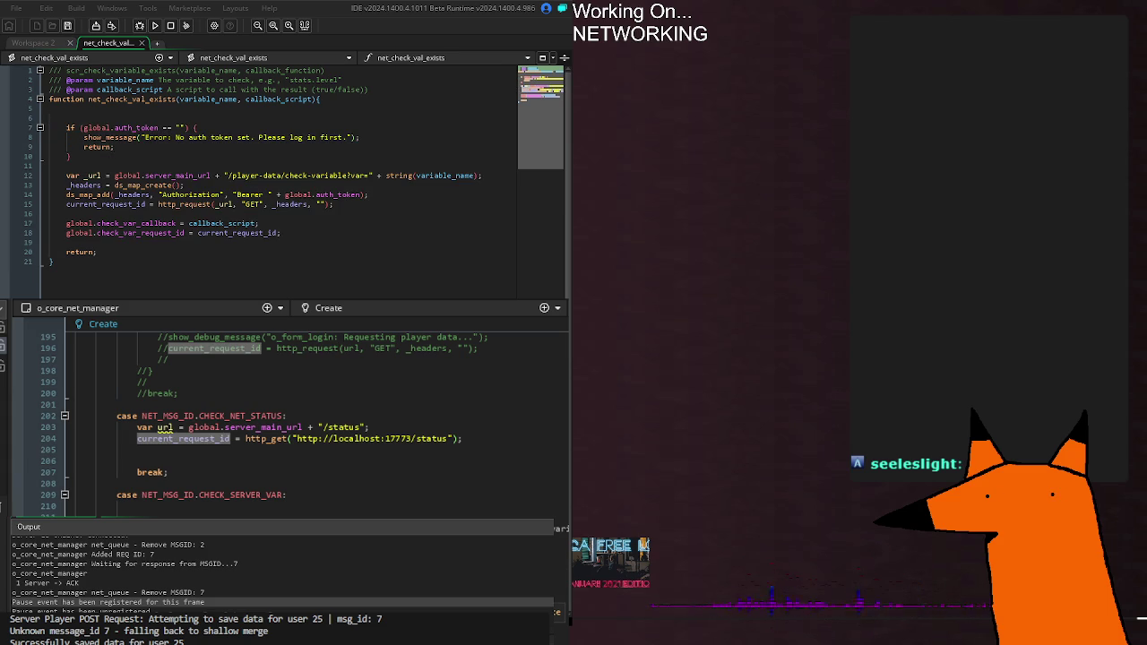
{"action": "key", "text": "Right"}
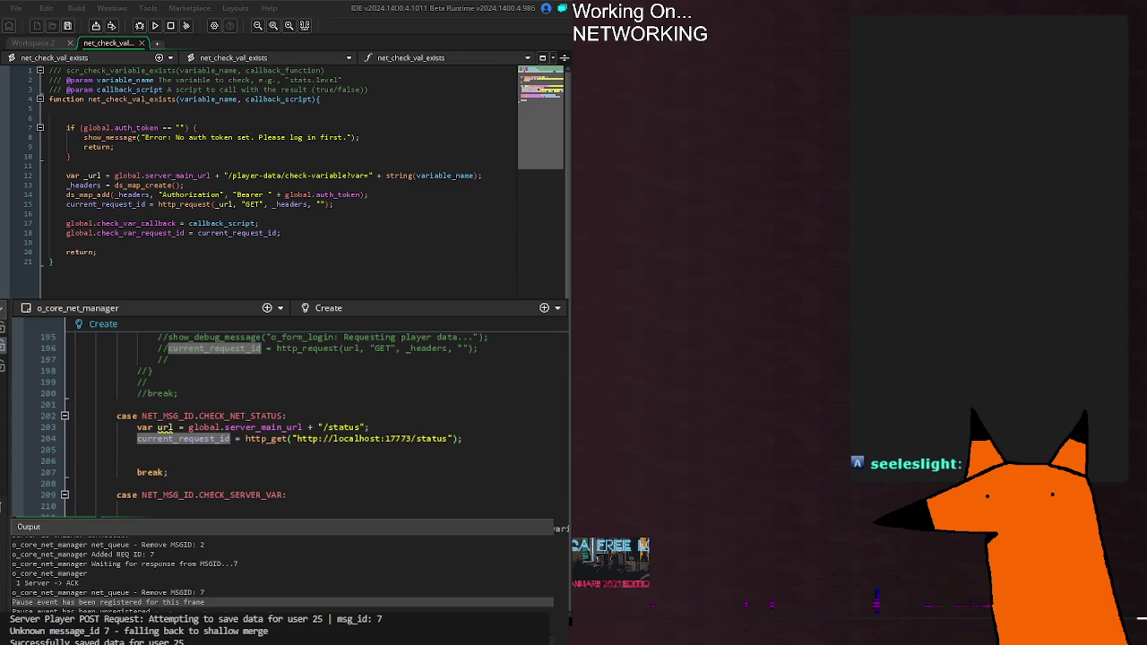
{"action": "key", "text": "Right"}
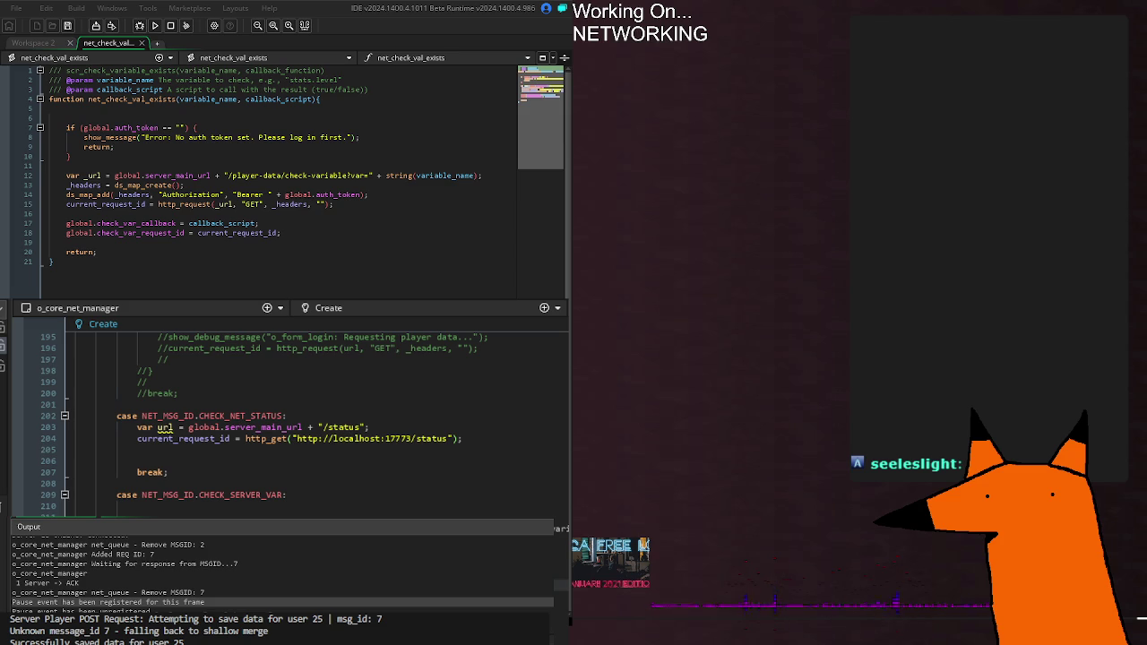
{"action": "left_click", "coordinate": [183, 438]}
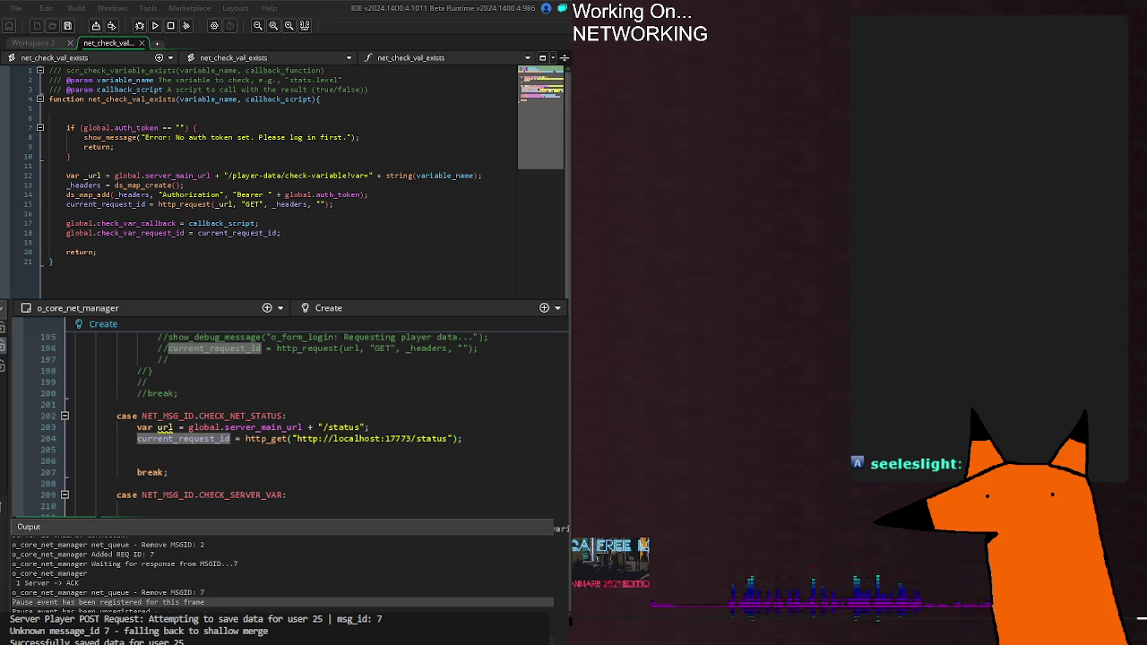
{"action": "key", "text": "Down"}
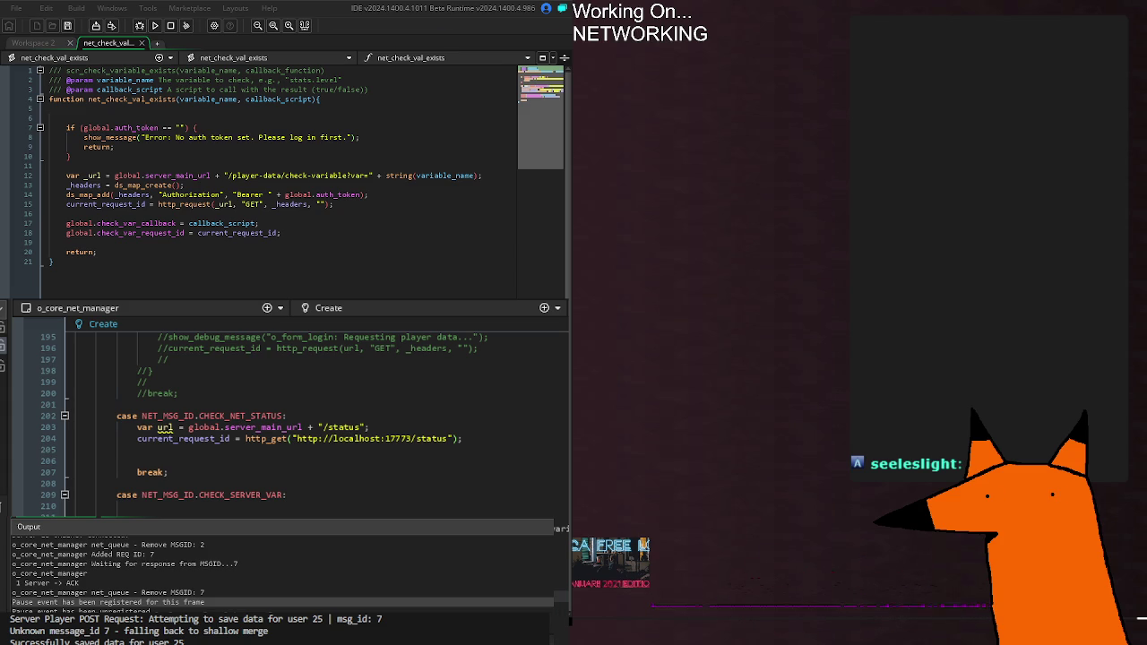
{"action": "scroll", "coordinate": [287, 413], "scroll_direction": "down", "scroll_amount": 20}
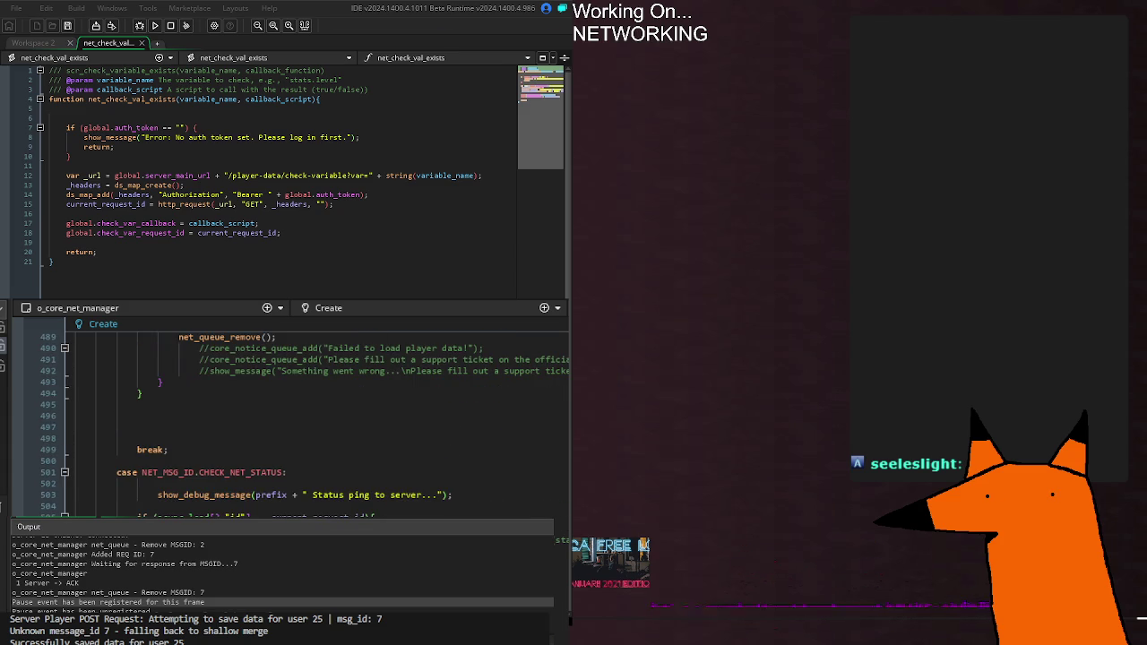
Collapse the LOGIN and CHECK_NET_STATUS case blocks to reach CHECK_SERVER_VAR.
{"action": "scroll", "coordinate": [287, 413], "scroll_direction": "down", "scroll_amount": 20}
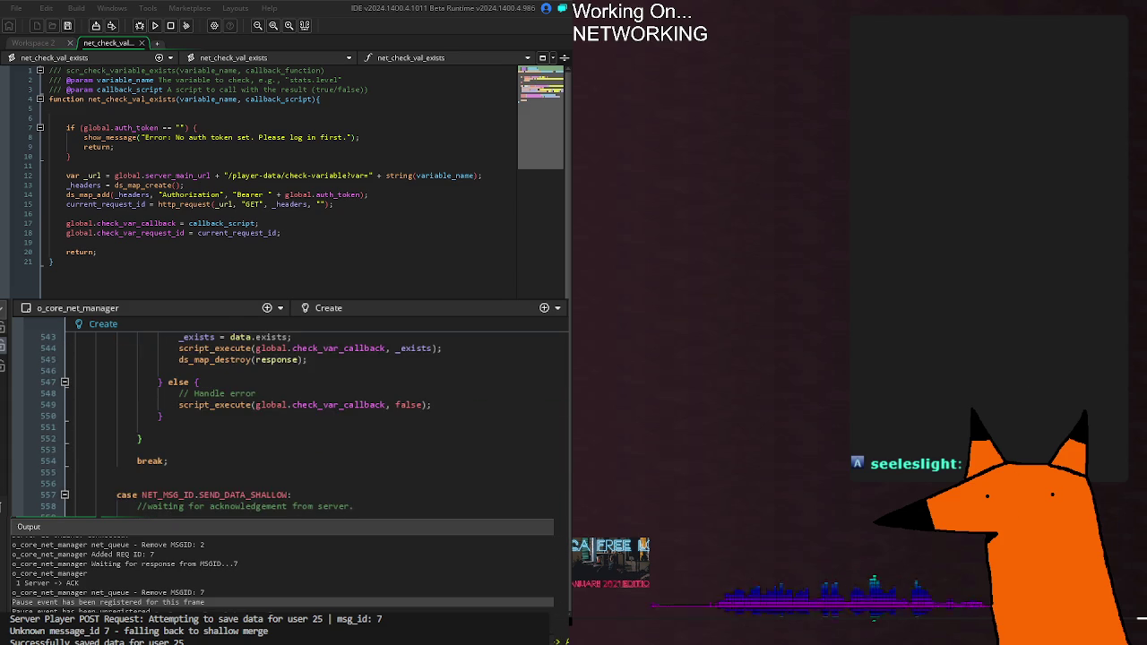
{"action": "scroll", "coordinate": [287, 412], "scroll_direction": "up", "scroll_amount": 20}
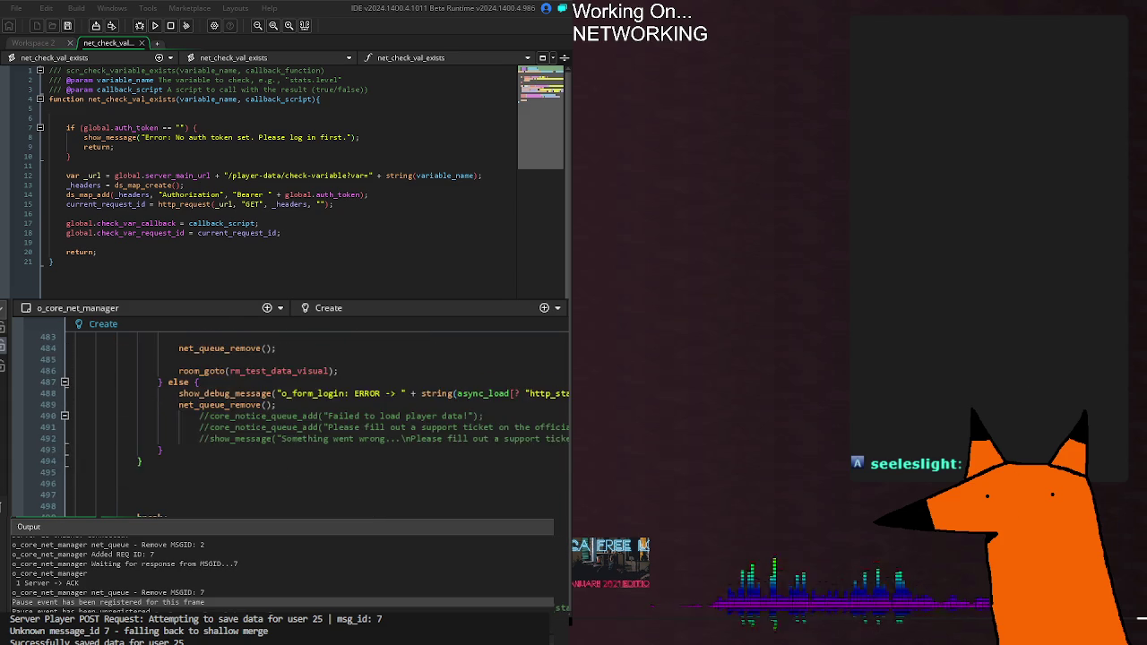
{"action": "scroll", "coordinate": [286, 413], "scroll_direction": "up", "scroll_amount": 20}
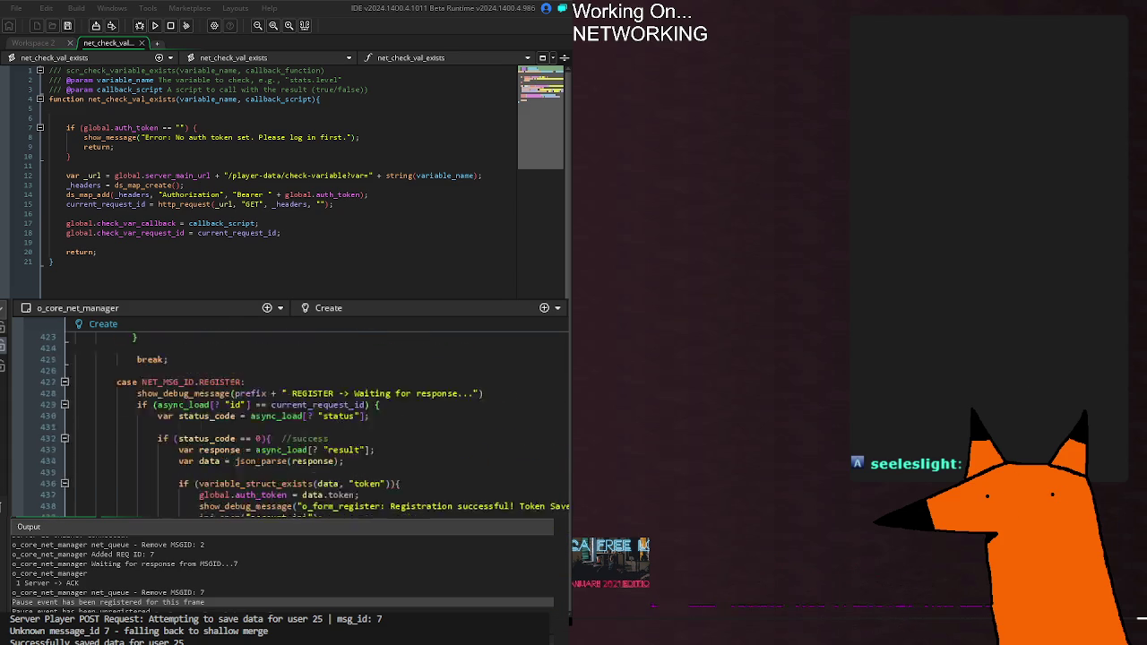
{"action": "scroll", "coordinate": [286, 413], "scroll_direction": "up", "scroll_amount": 20}
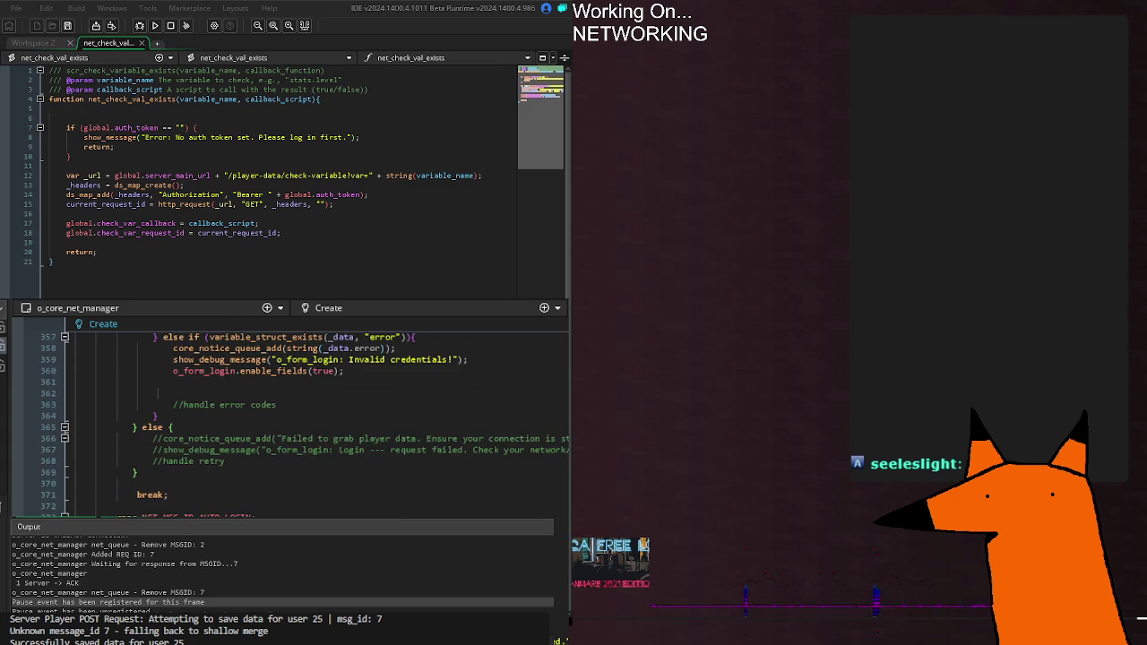
{"action": "scroll", "coordinate": [286, 412], "scroll_direction": "down", "scroll_amount": 8}
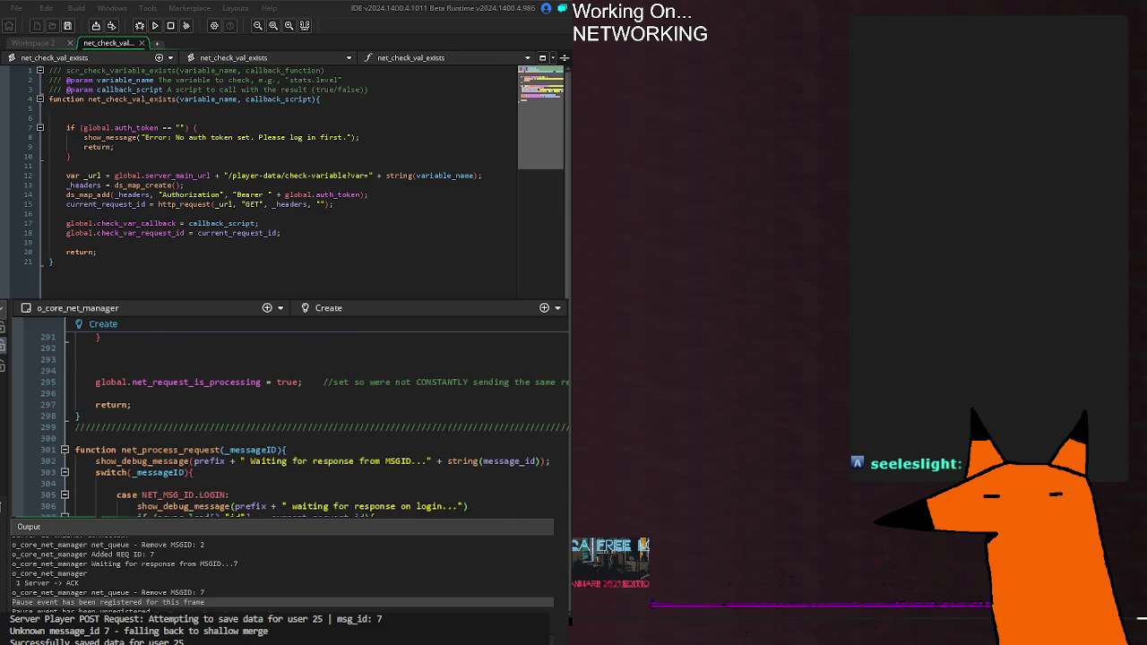
{"action": "left_click", "coordinate": [65, 495]}
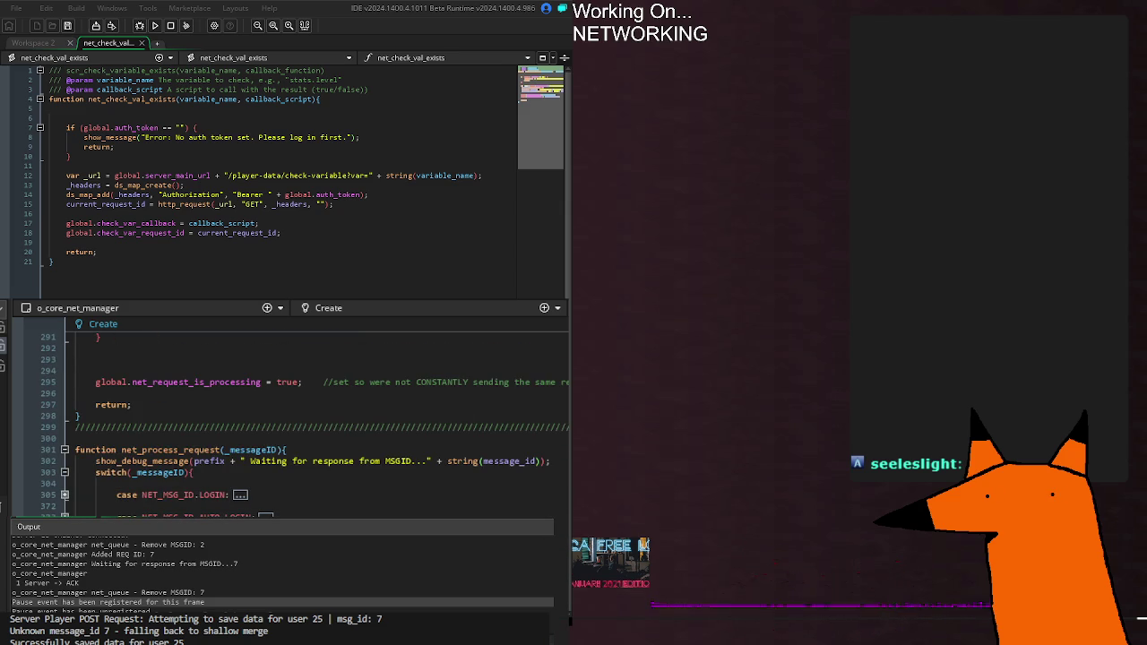
{"action": "scroll", "coordinate": [72, 385], "scroll_direction": "down", "scroll_amount": 10}
{"action": "left_click", "coordinate": [71, 383]}
{"action": "left_click", "coordinate": [69, 380]}
Delete the current_request_id guard and the blank lines under CHECK_SERVER_VAR.
{"action": "key", "text": "Down"}
{"action": "key", "text": "Down"}
{"action": "key", "text": "Down"}
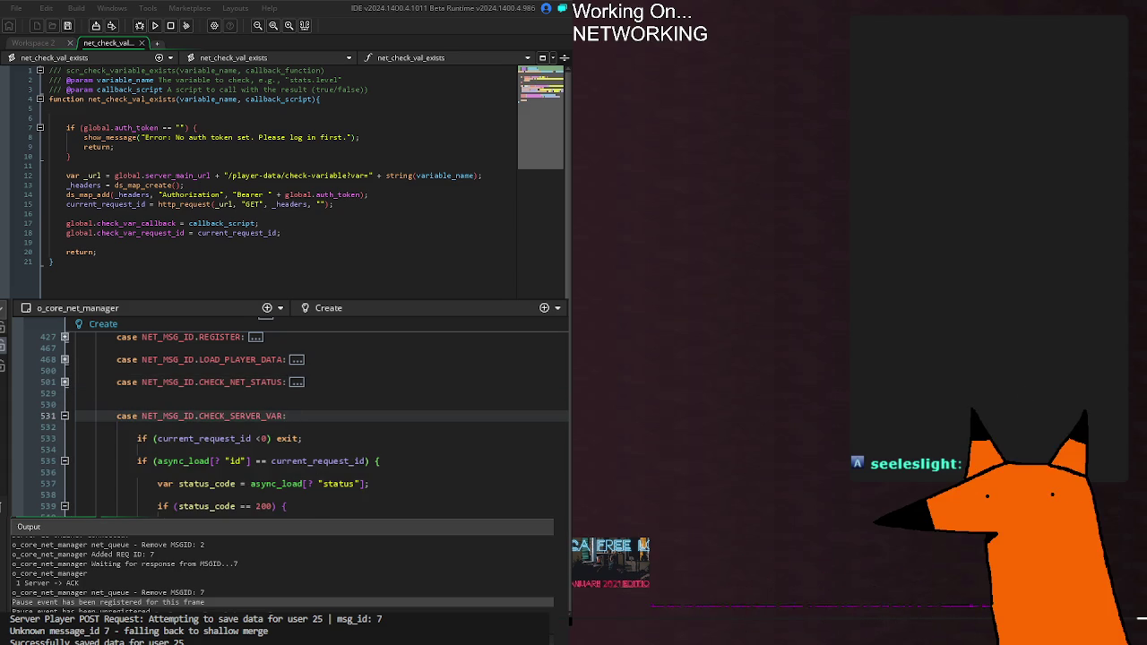
{"action": "key", "text": "Down"}
{"action": "key", "text": "Down"}
{"action": "key", "text": "shift+End"}
{"action": "key", "text": "BackSpace"}
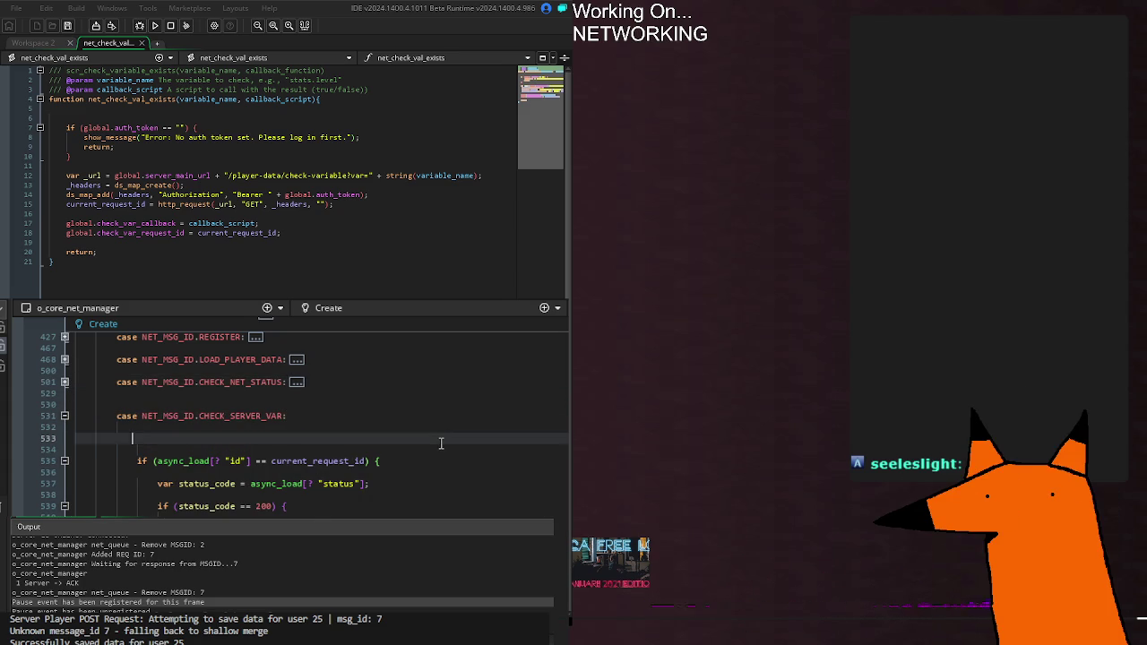
{"action": "key", "text": "BackSpace"}
{"action": "key", "text": "BackSpace"}
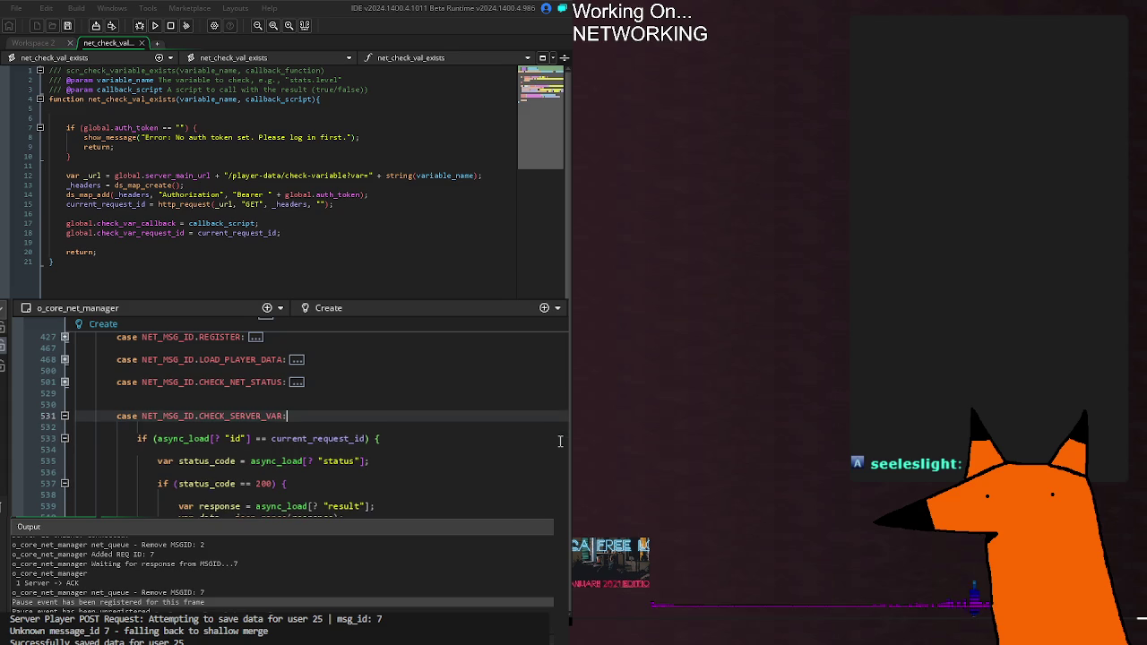
{"action": "key", "text": "Down"}
{"action": "key", "text": "Down"}
{"action": "key", "text": "Down"}
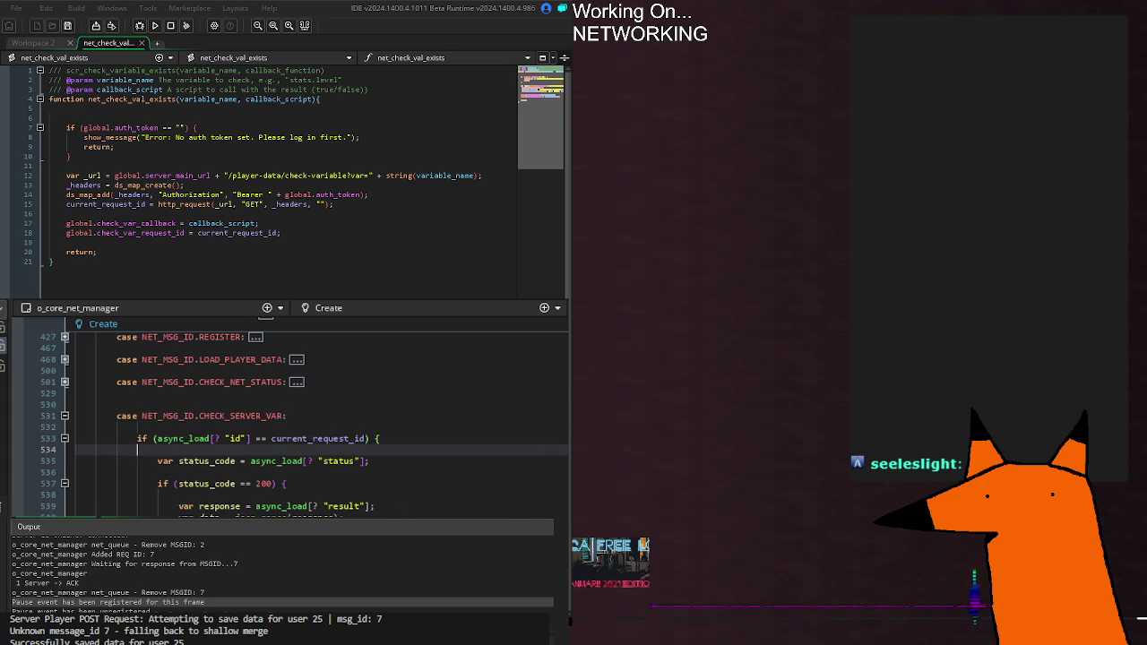
{"action": "key", "text": "Down"}
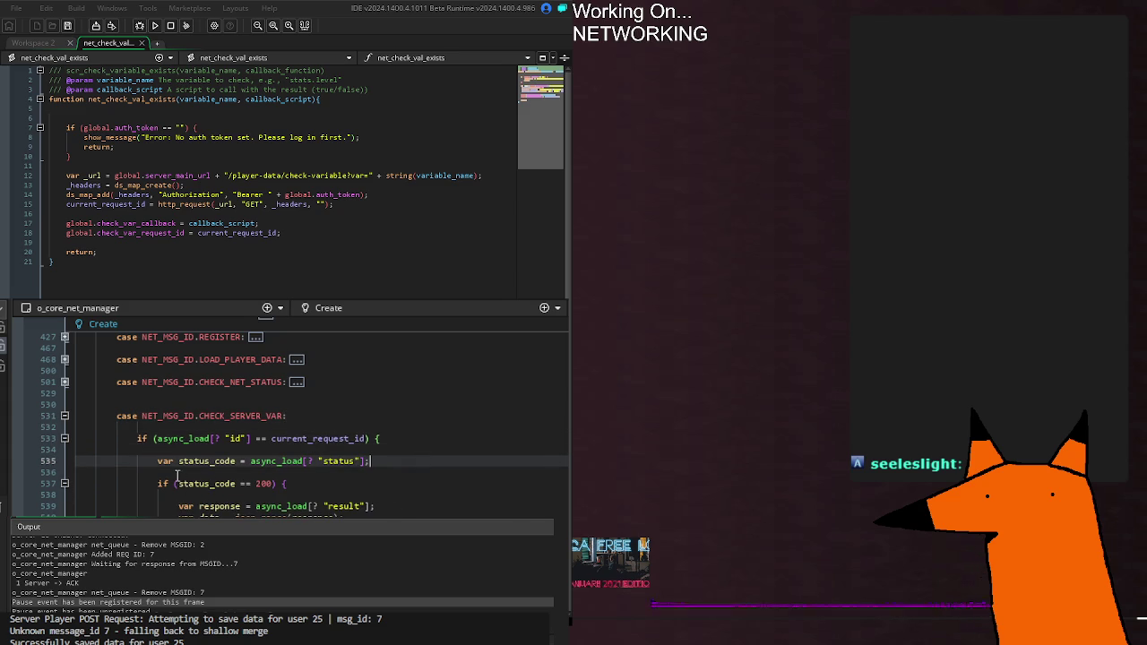
End the status_code line with a semicolon.
{"action": "left_click", "coordinate": [188, 465]}
{"action": "key", "text": "ctrl+Right"}
{"action": "key", "text": "ctrl+Right"}
{"action": "key", "text": "ctrl+Right"}
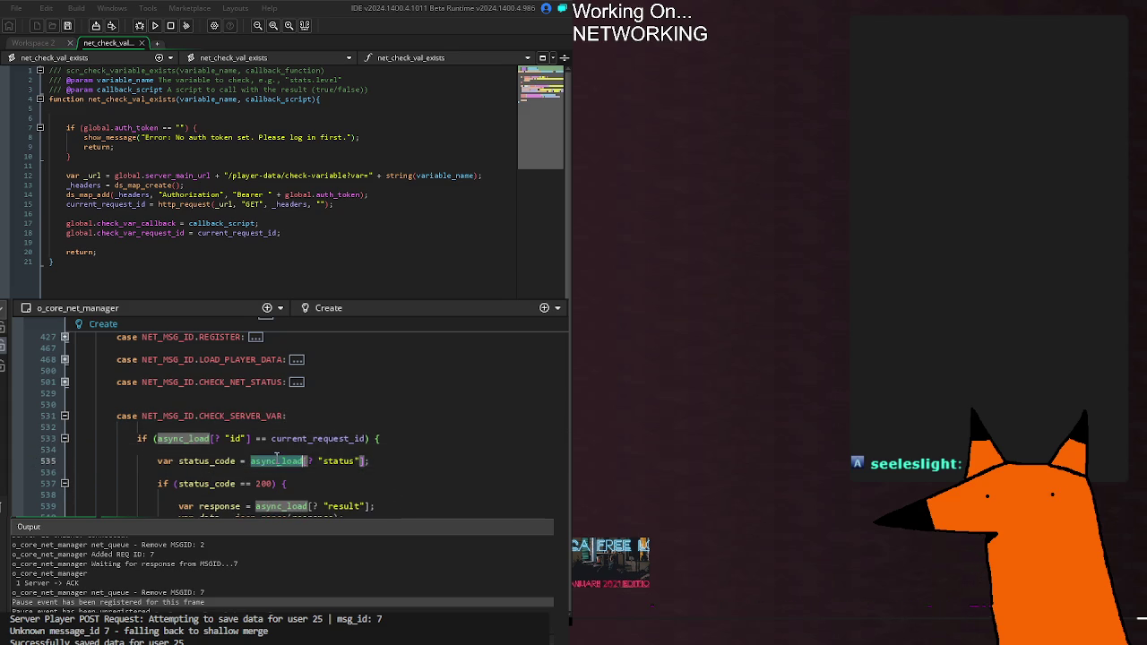
{"action": "type", "text": ";"}
{"action": "left_click", "coordinate": [206, 484]}
{"action": "left_click", "coordinate": [249, 476]}
{"action": "left_click", "coordinate": [251, 483]}
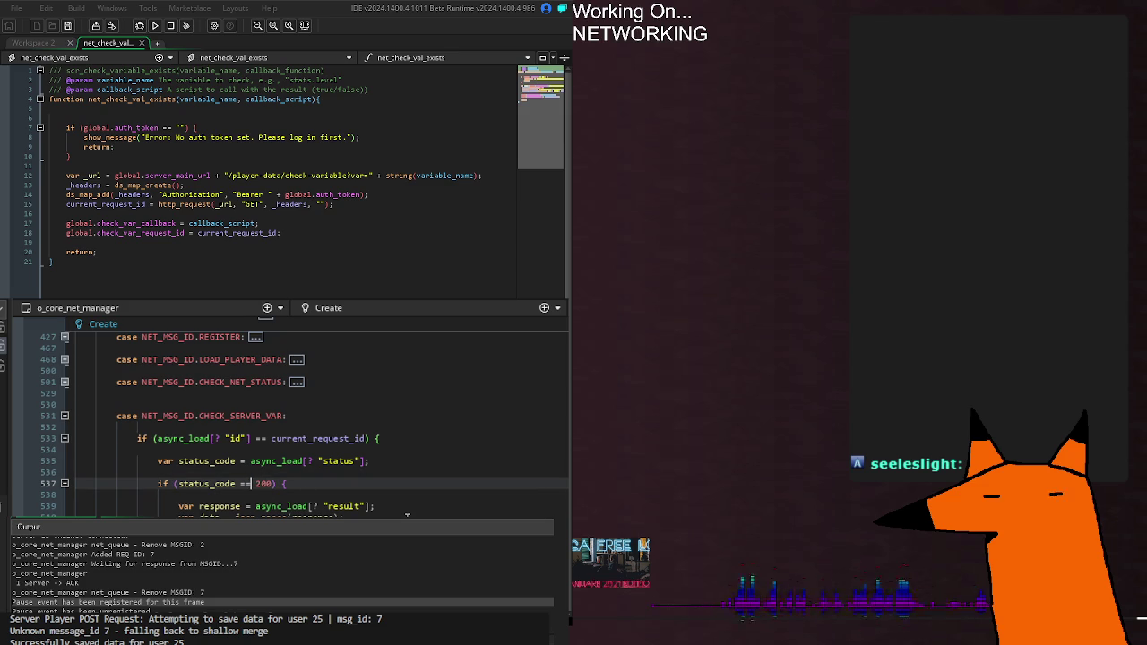
{"action": "left_click_drag", "start_coordinate": [337, 482], "coordinate": [338, 484]}
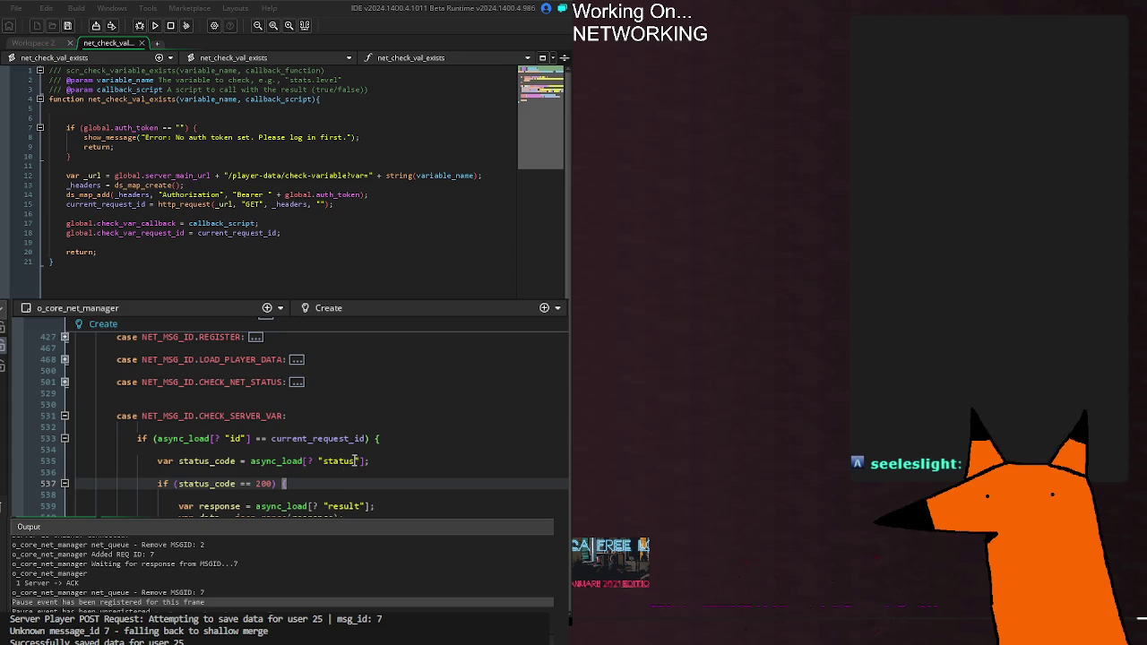
Change the "status" key on line 535 to "http_status".
{"action": "left_click", "coordinate": [341, 463]}
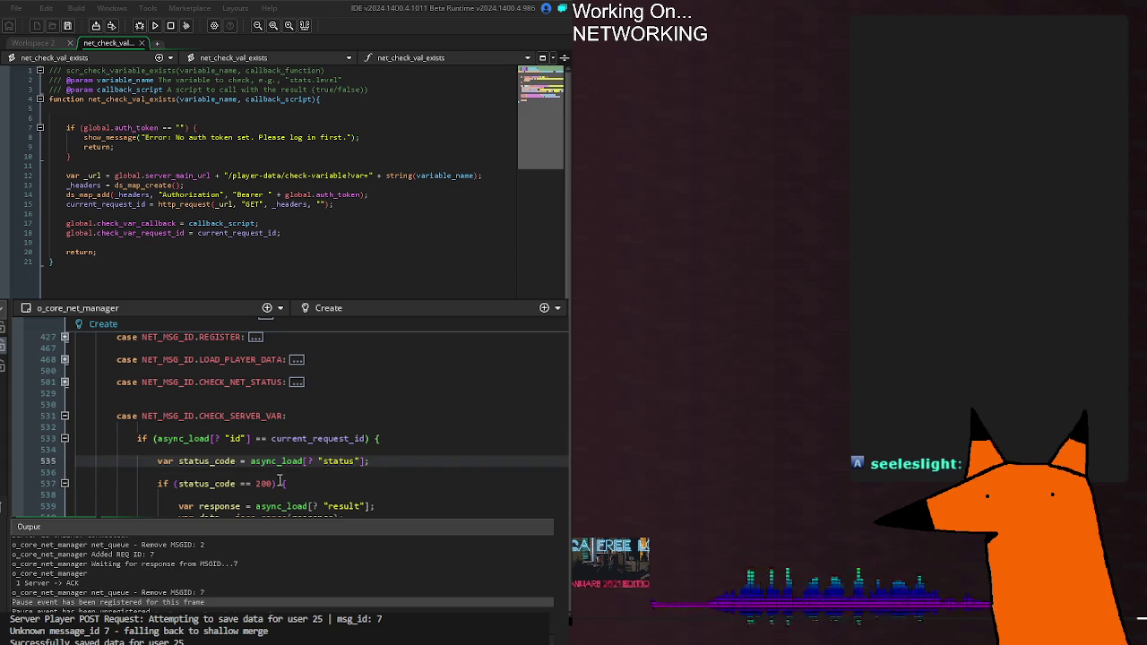
{"action": "type", "text": "http_"}
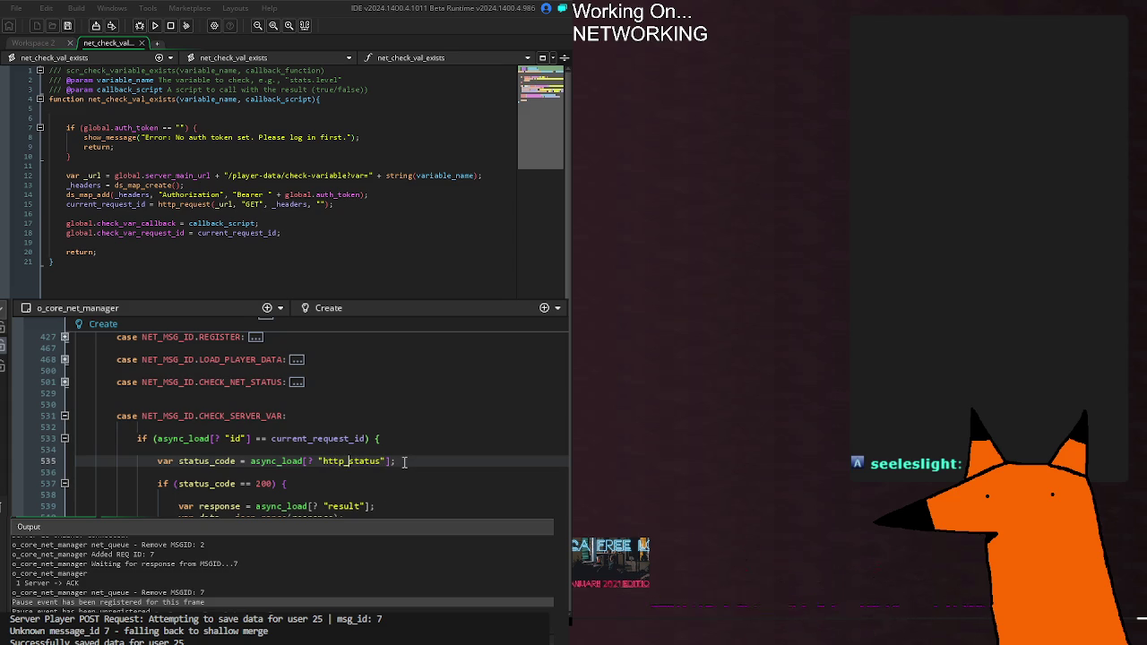
{"action": "left_click", "coordinate": [404, 462]}
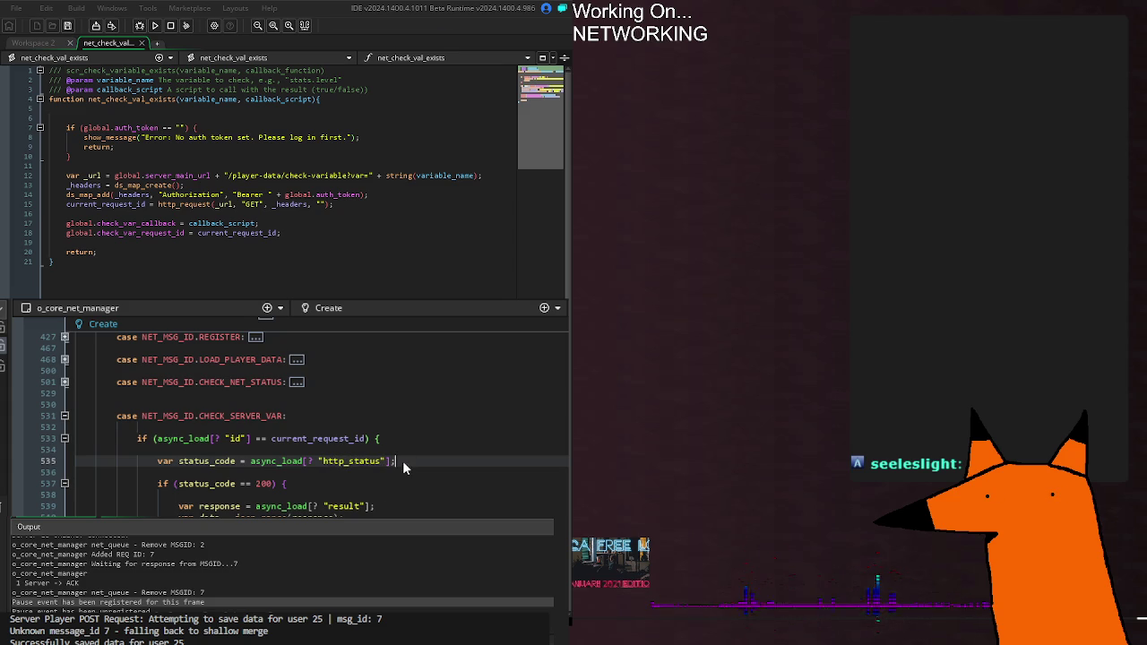
{"action": "left_click", "coordinate": [357, 484]}
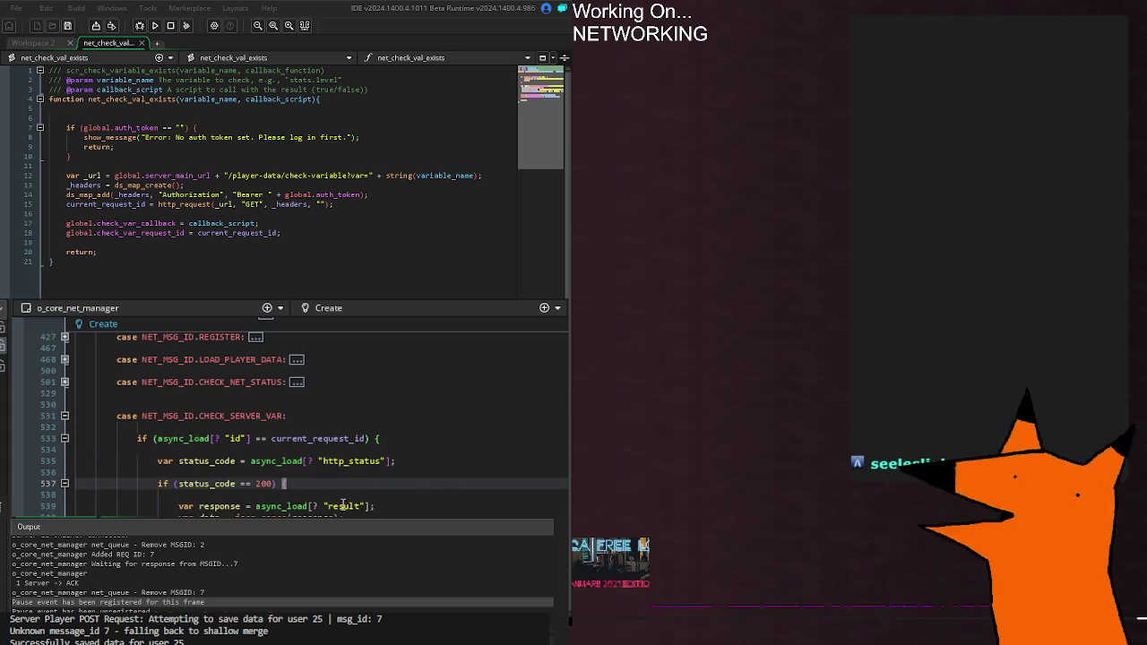
{"action": "left_click", "coordinate": [338, 495]}
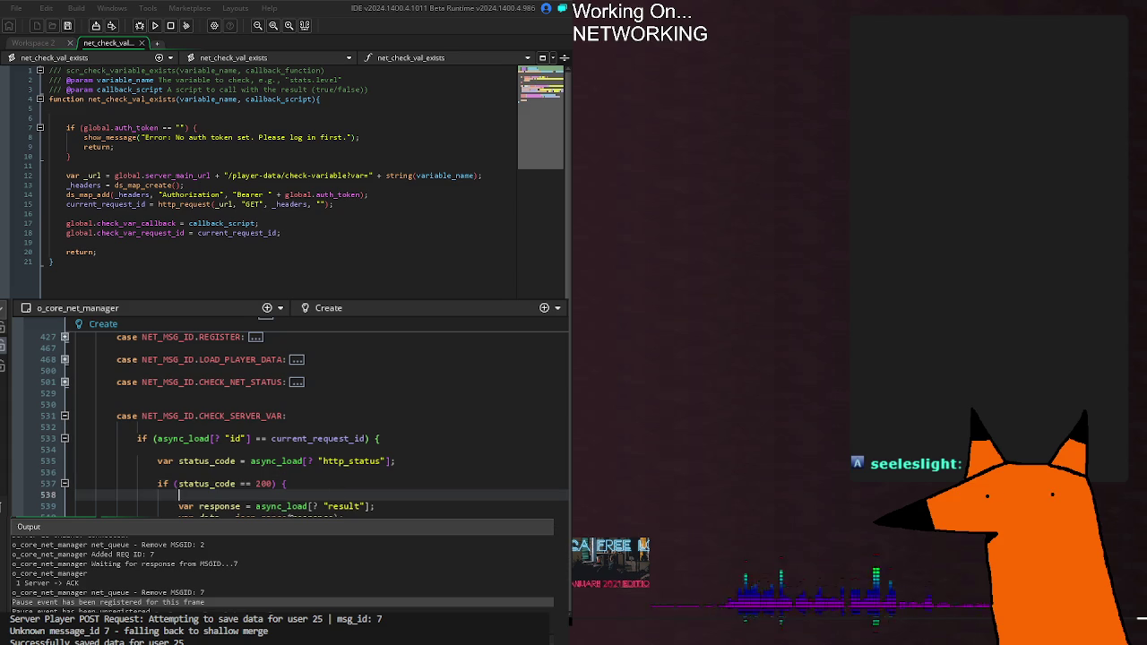
{"action": "left_click", "coordinate": [305, 483]}
{"action": "left_click", "coordinate": [258, 498]}
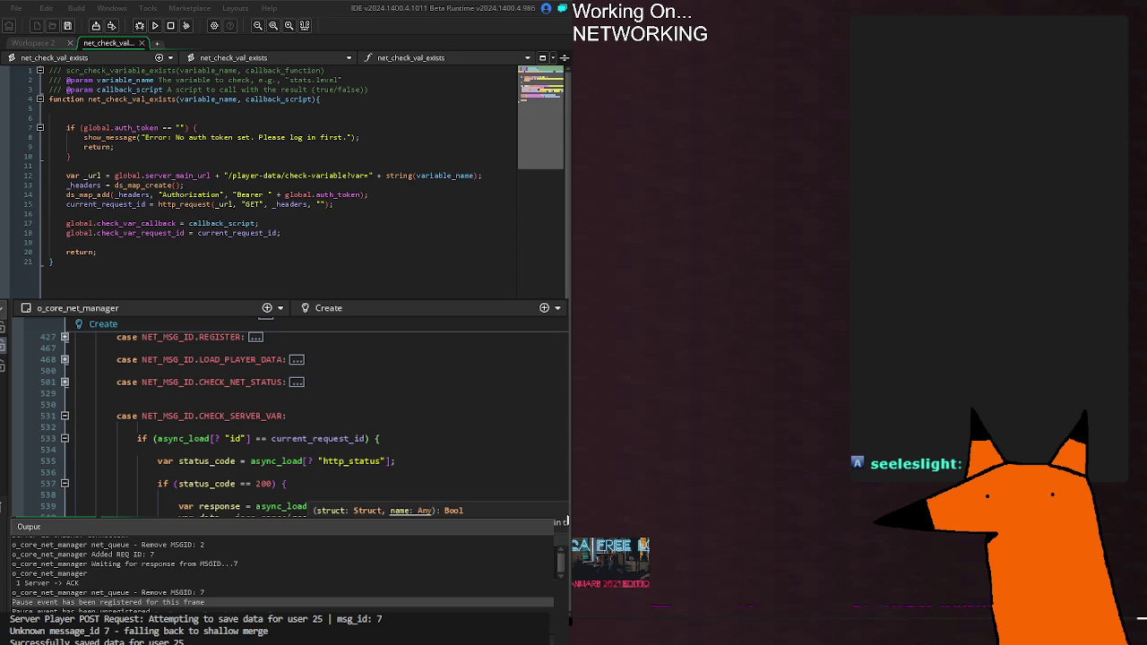
{"action": "type", "text": "[? \"result\"];"}
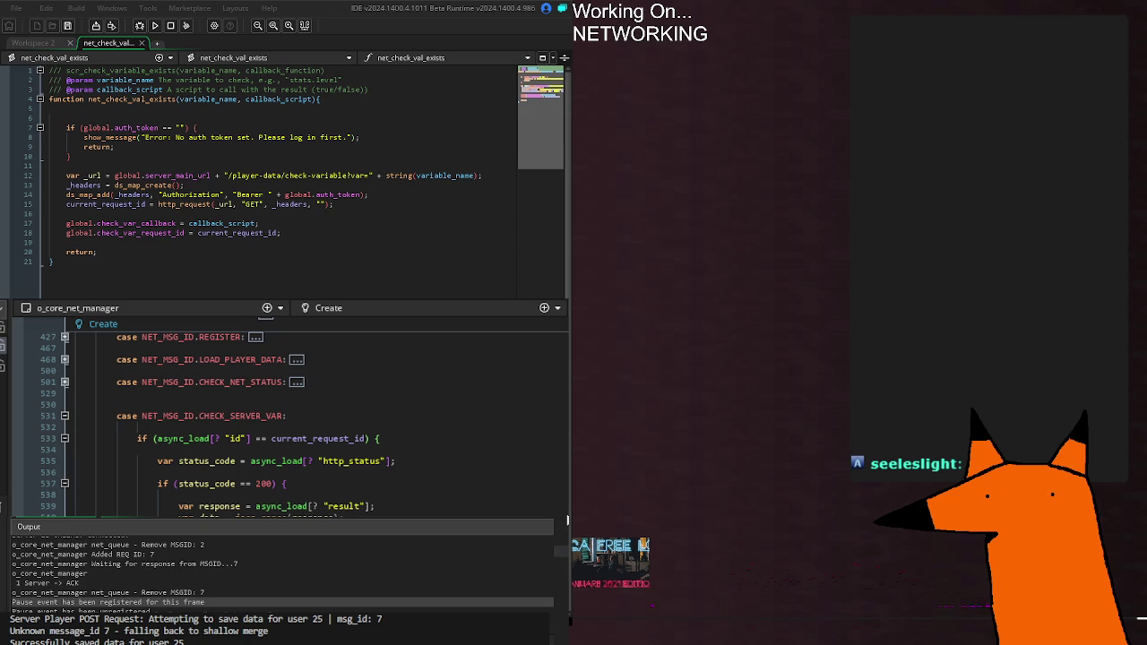
{"action": "left_click", "coordinate": [548, 483]}
Scroll to the CHECK_NET_STATUS case near line 202 showing the localhost:17773/status request.
{"action": "scroll", "coordinate": [260, 421], "scroll_direction": "up", "scroll_amount": 20}
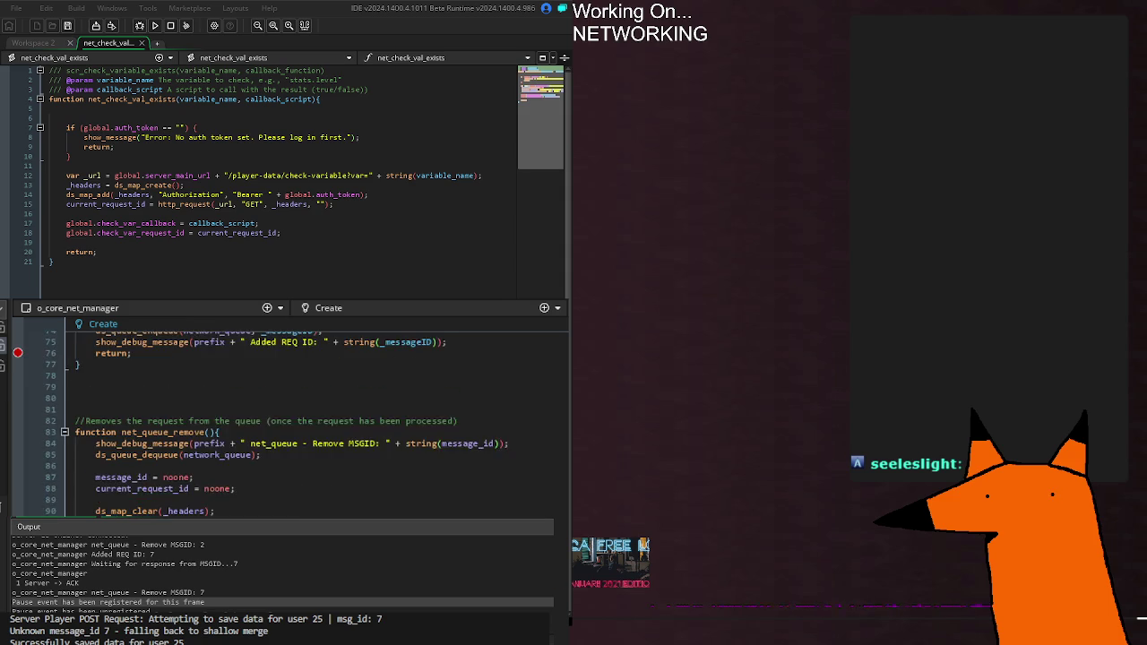
{"action": "scroll", "coordinate": [287, 417], "scroll_direction": "down", "scroll_amount": 20}
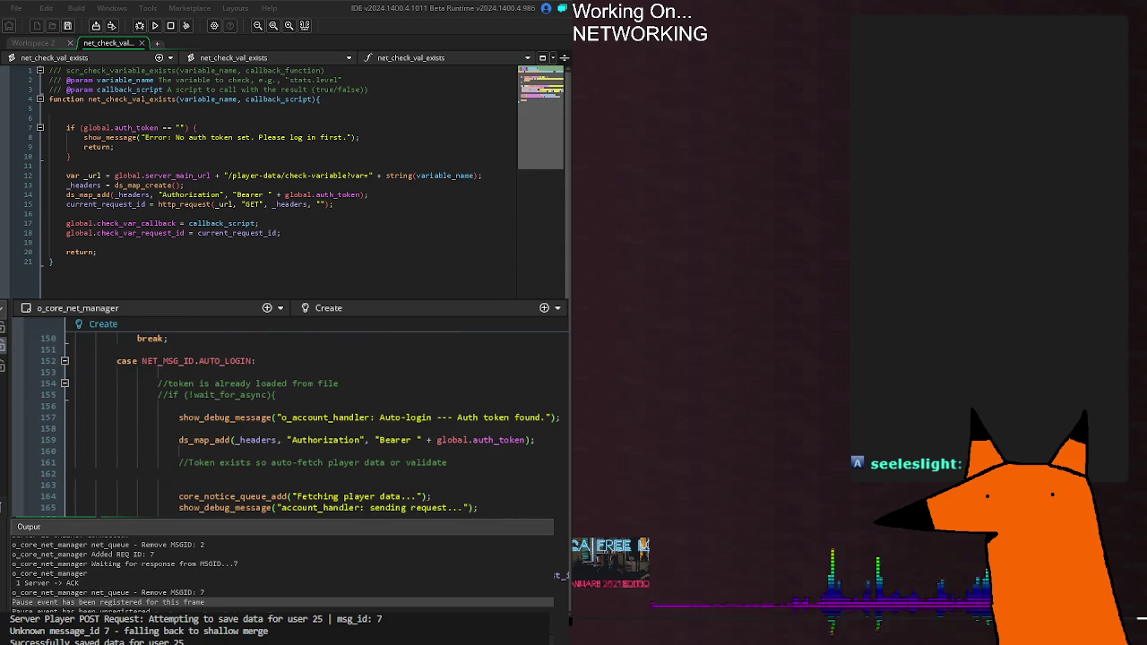
{"action": "scroll", "coordinate": [286, 417], "scroll_direction": "down", "scroll_amount": 20}
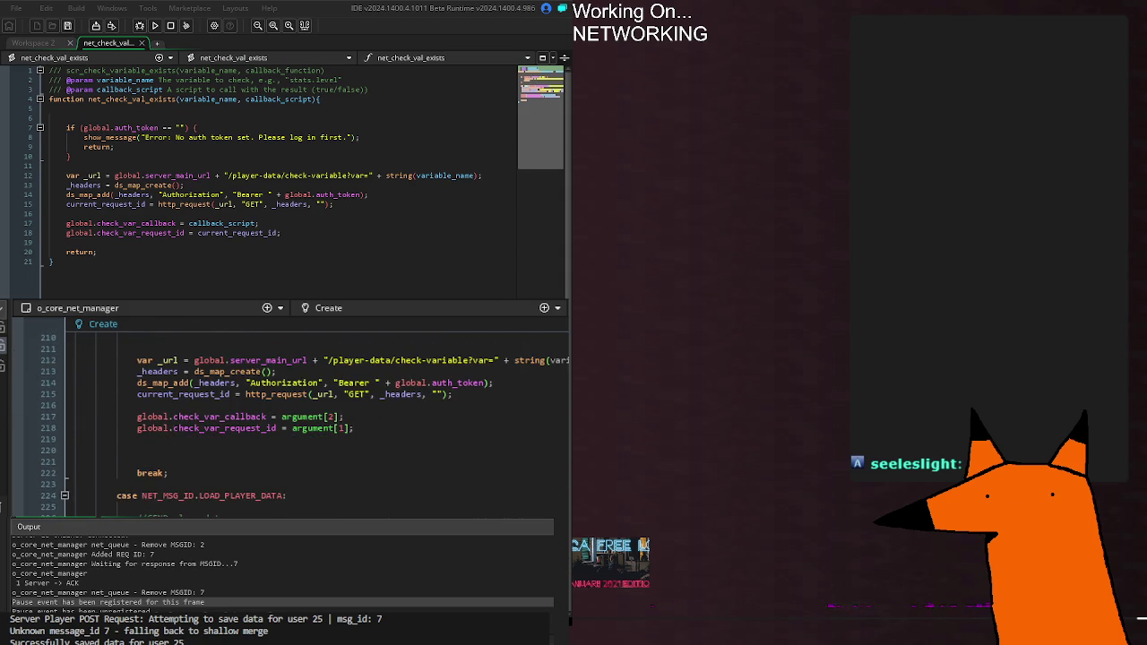
{"action": "scroll", "coordinate": [287, 417], "scroll_direction": "down", "scroll_amount": 10}
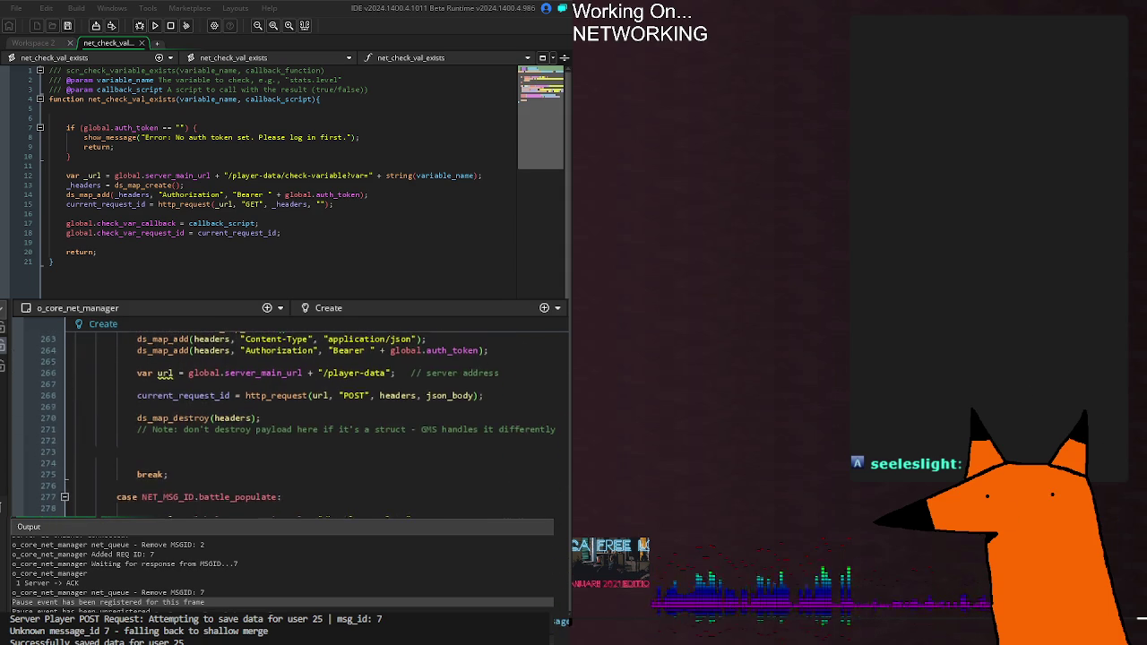
{"action": "scroll", "coordinate": [287, 417], "scroll_direction": "up", "scroll_amount": 15}
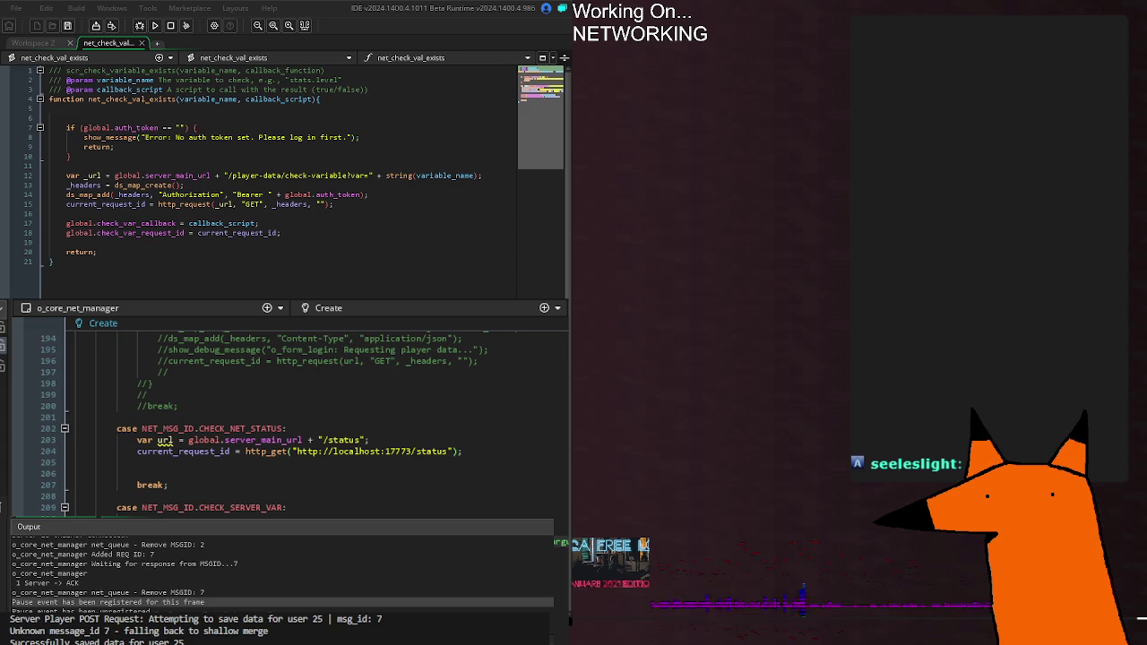
Scroll past SEND_DATA_SHALLOW and back to CHECK_SERVER_VAR, placing the caret on the "exists" check at line 541.
{"action": "left_click", "coordinate": [464, 452]}
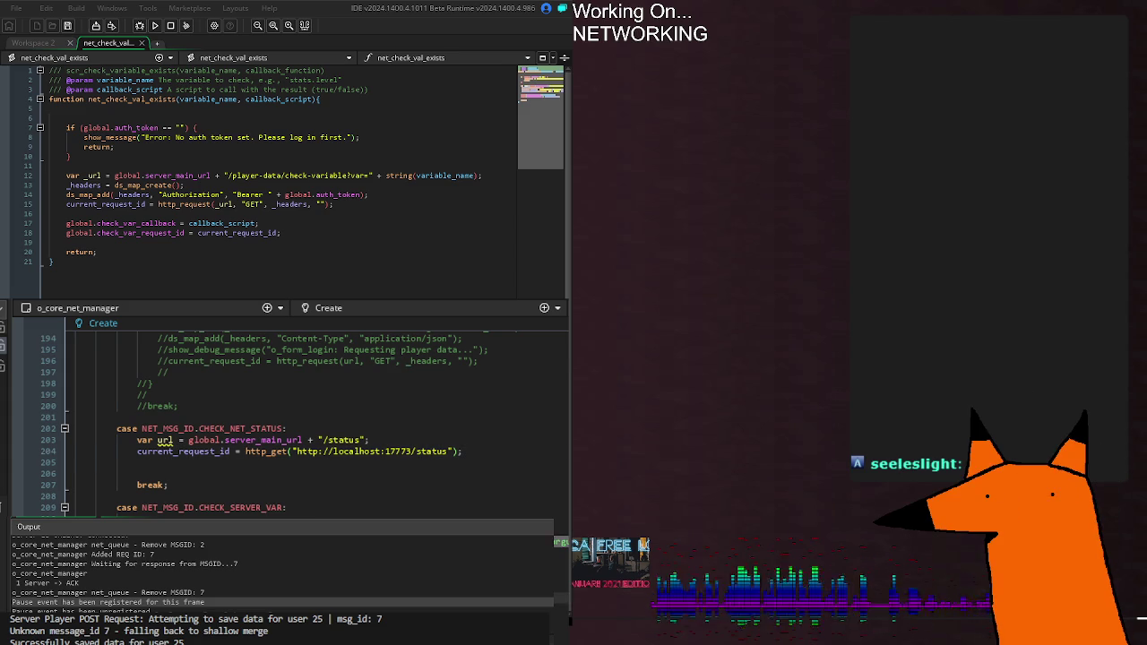
{"action": "scroll", "coordinate": [286, 417], "scroll_direction": "down", "scroll_amount": 8}
{"action": "scroll", "coordinate": [287, 417], "scroll_direction": "up", "scroll_amount": 6}
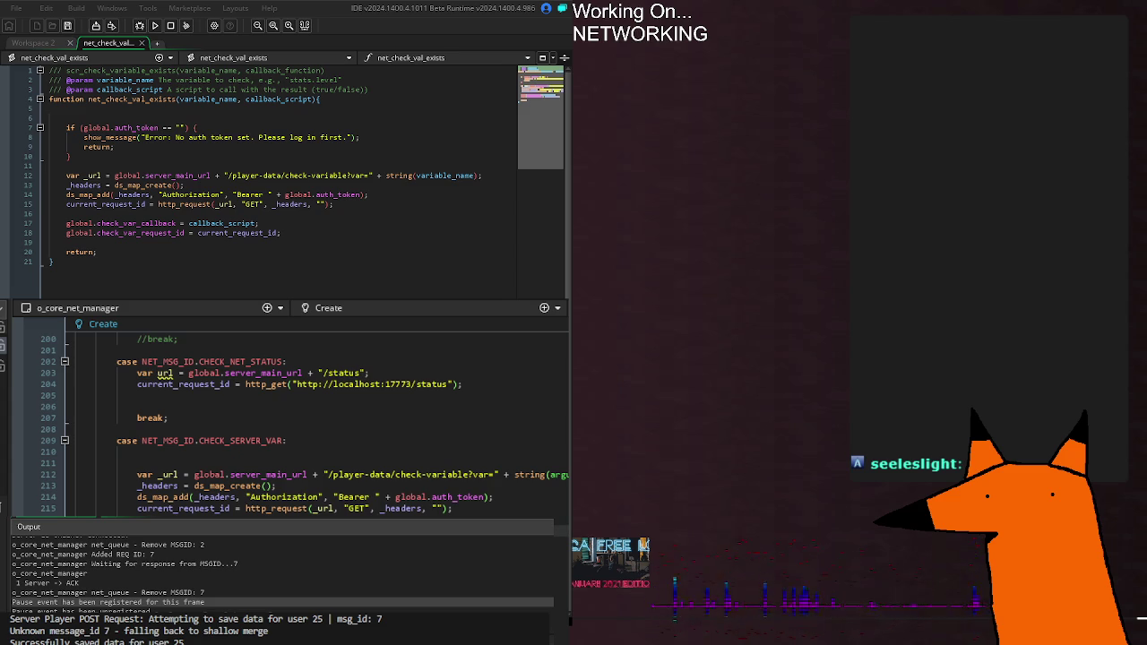
{"action": "scroll", "coordinate": [287, 417], "scroll_direction": "down", "scroll_amount": 20}
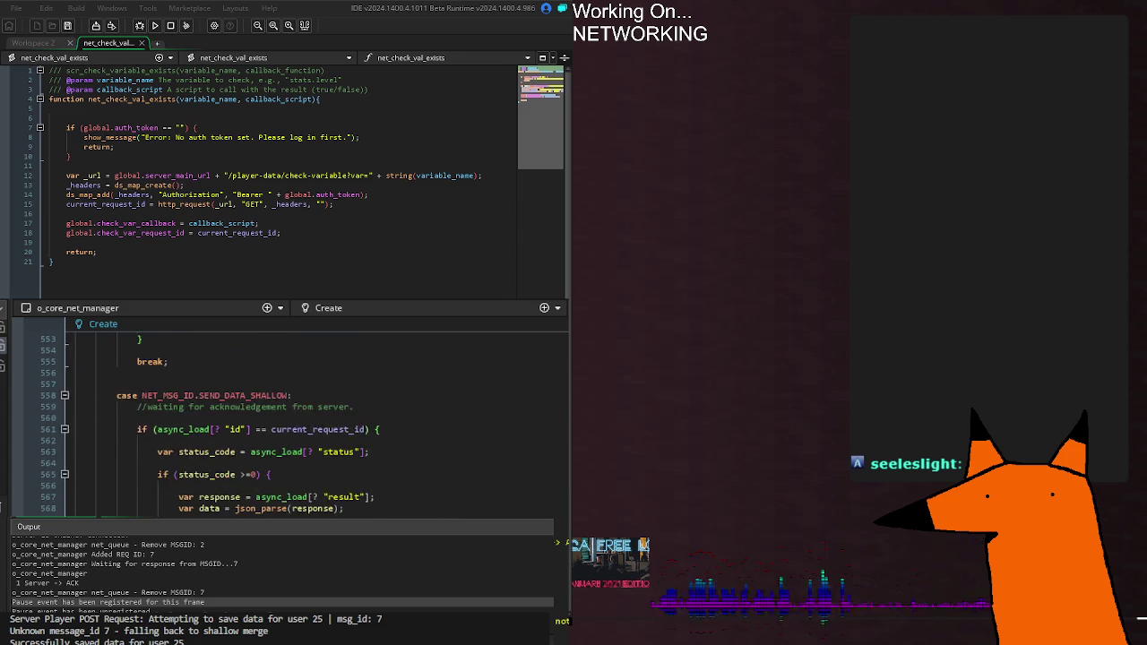
{"action": "scroll", "coordinate": [286, 417], "scroll_direction": "down", "scroll_amount": 6}
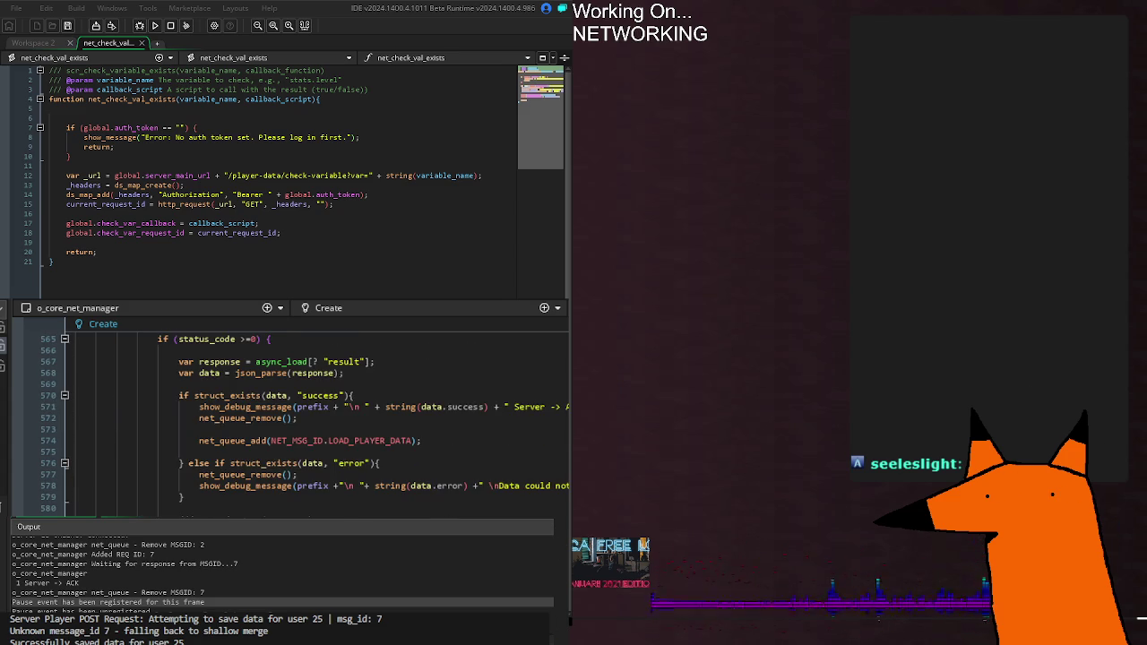
{"action": "scroll", "coordinate": [287, 417], "scroll_direction": "up", "scroll_amount": 1}
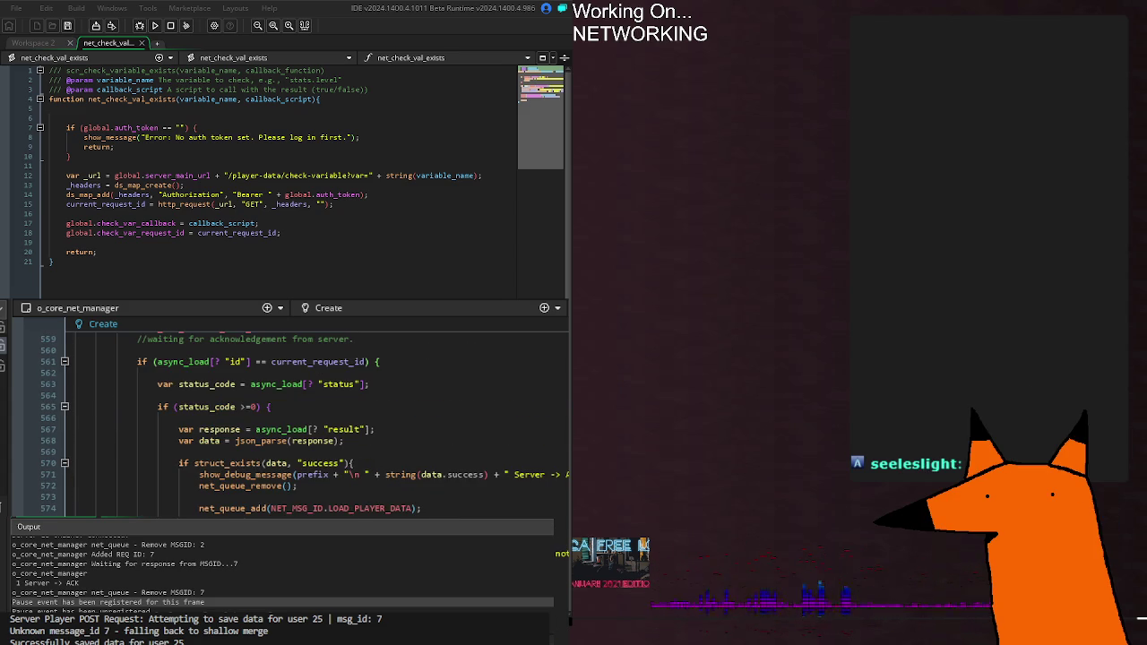
{"action": "scroll", "coordinate": [286, 417], "scroll_direction": "up", "scroll_amount": 6}
{"action": "scroll", "coordinate": [286, 417], "scroll_direction": "up", "scroll_amount": 15}
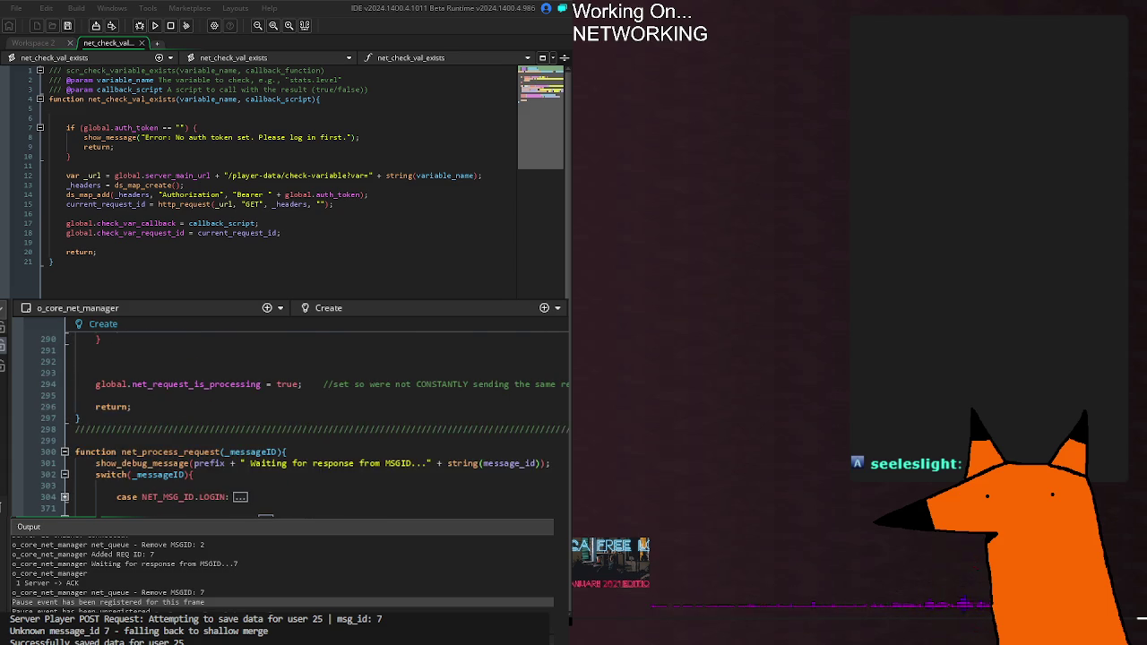
{"action": "scroll", "coordinate": [287, 417], "scroll_direction": "down", "scroll_amount": 2}
{"action": "scroll", "coordinate": [287, 417], "scroll_direction": "down", "scroll_amount": 10}
{"action": "left_click", "coordinate": [291, 486]}
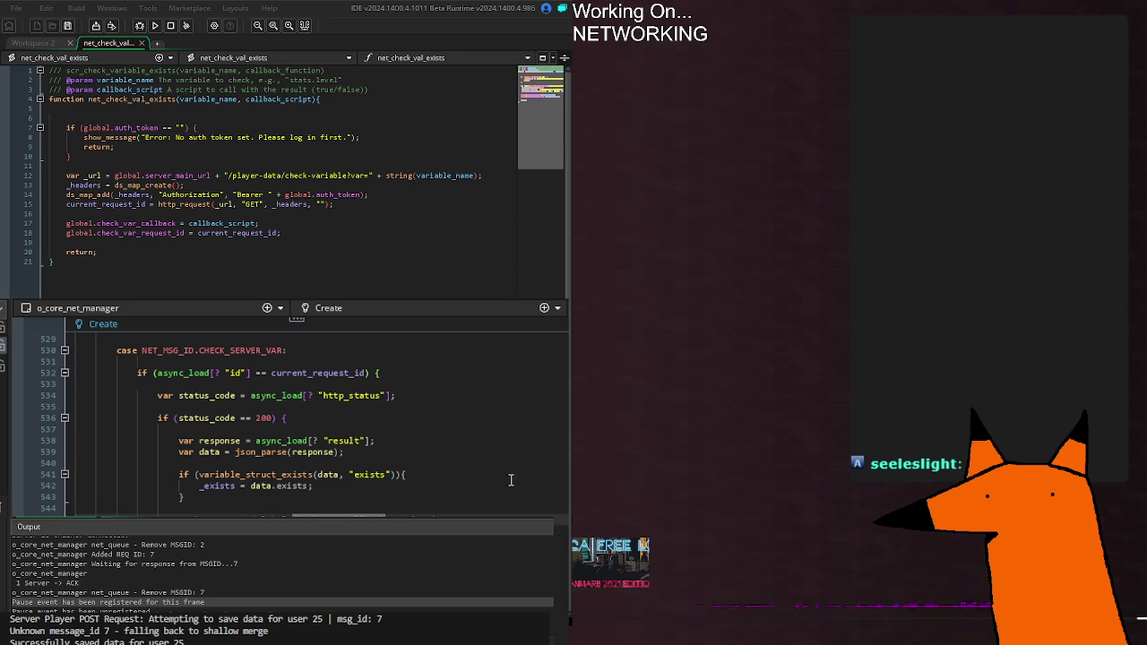
{"action": "left_click", "coordinate": [512, 477]}
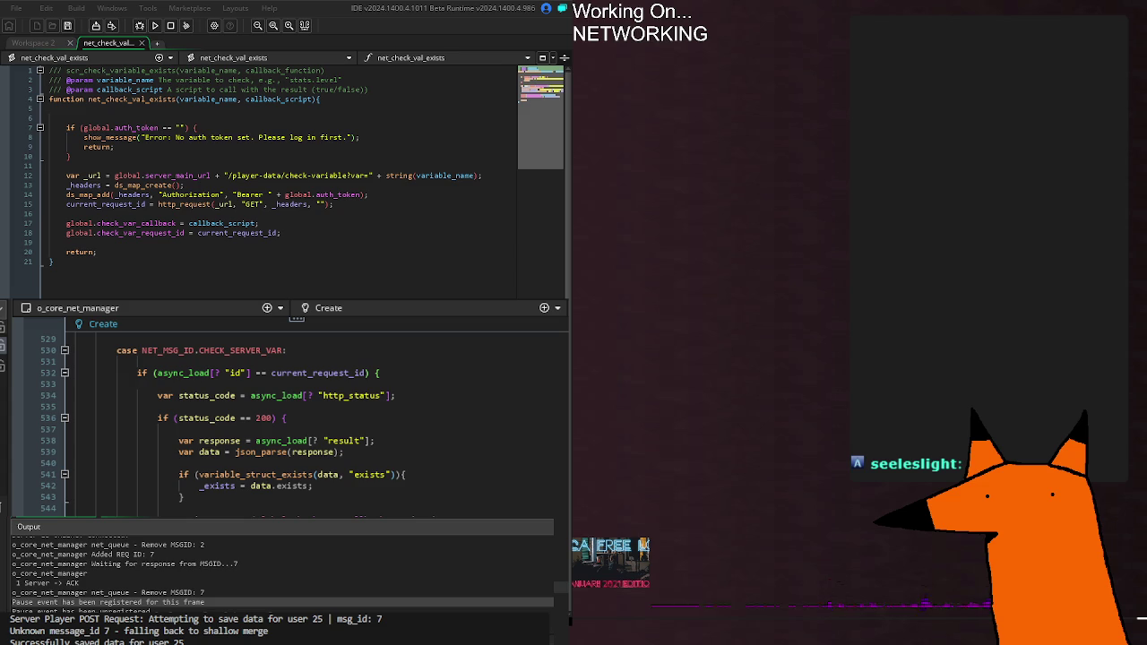
{"action": "key", "text": "F3"}
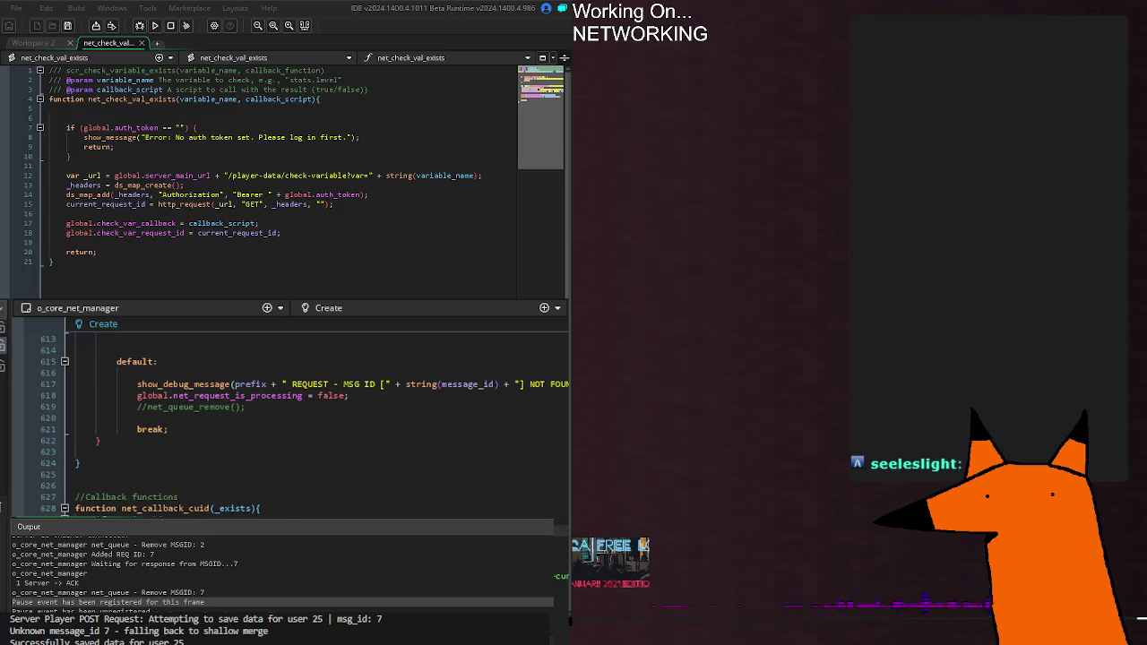
{"action": "left_click", "coordinate": [316, 400]}
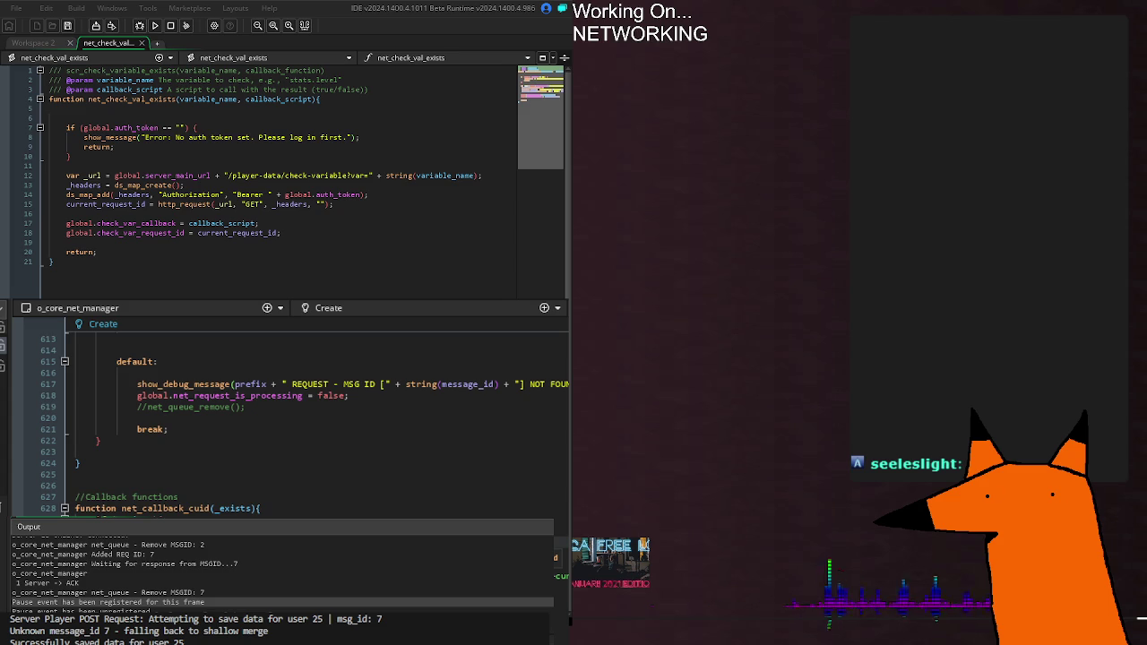
{"action": "left_click", "coordinate": [256, 504]}
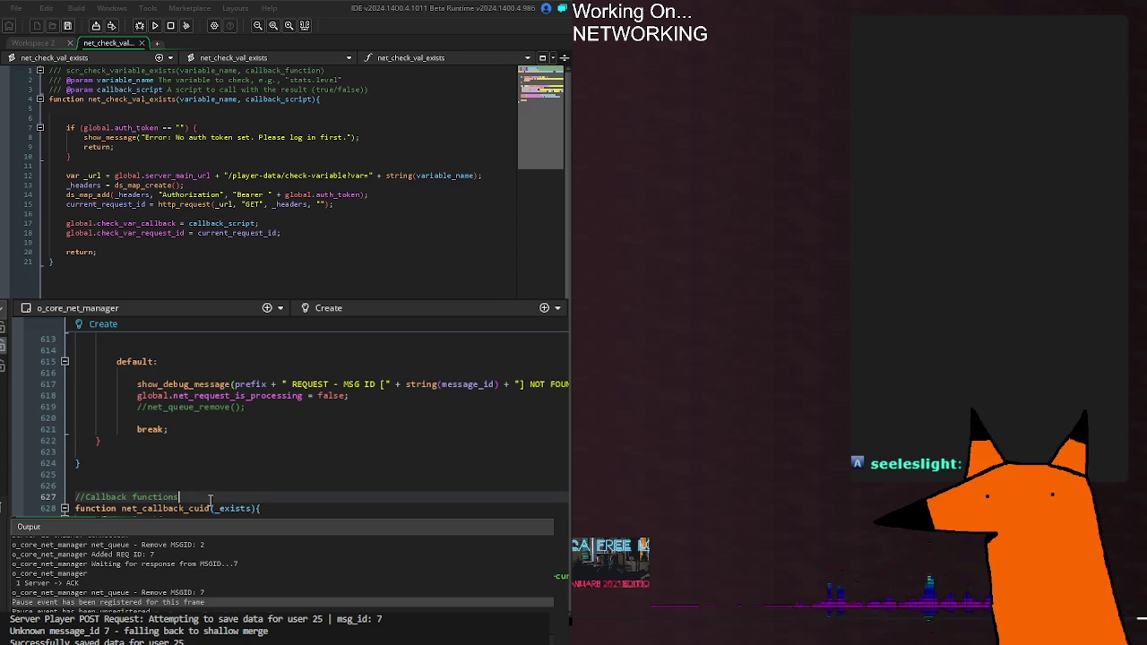
{"action": "key", "text": "Return"}
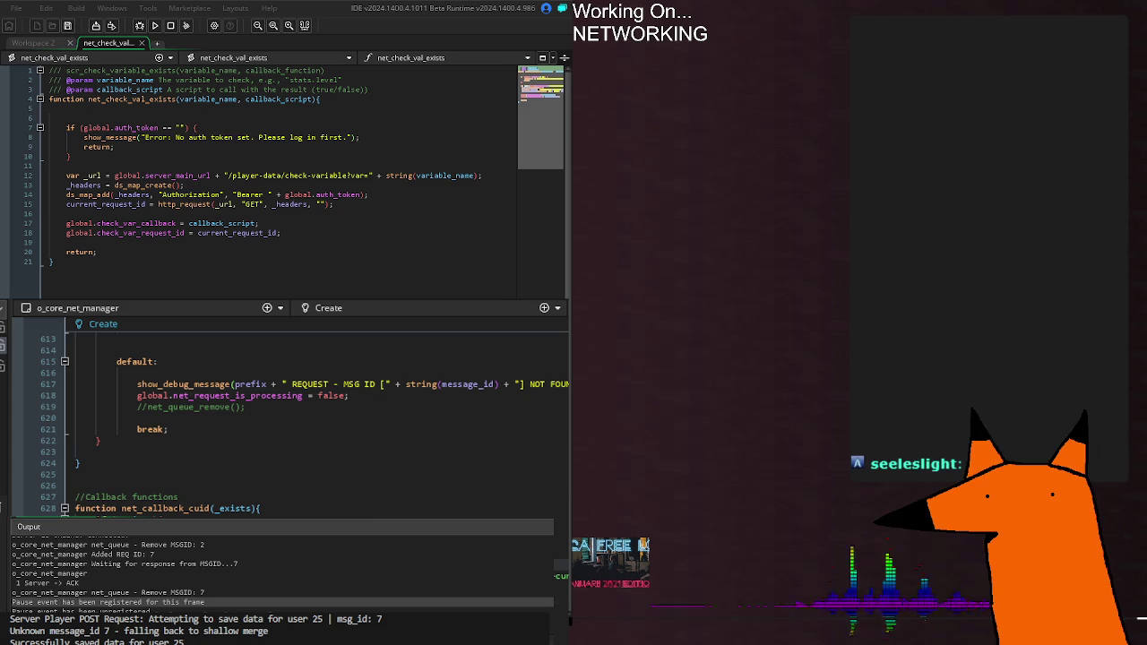
{"action": "scroll", "coordinate": [435, 486], "scroll_direction": "right", "scroll_amount": 5}
{"action": "scroll", "coordinate": [435, 486], "scroll_direction": "left", "scroll_amount": 5}
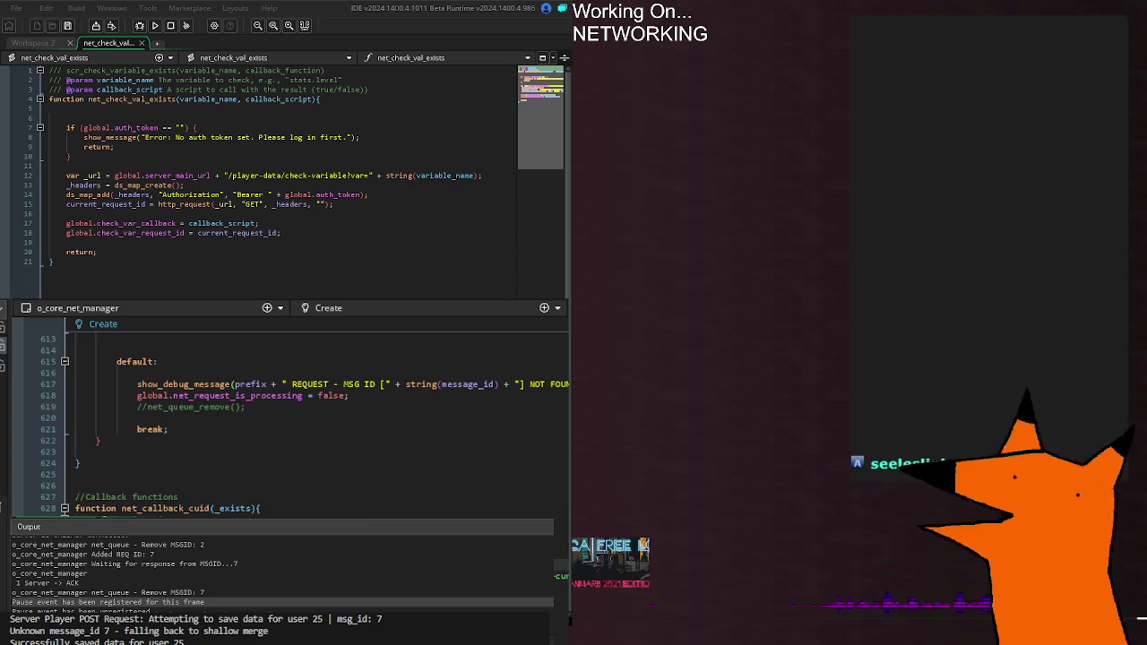
{"action": "scroll", "coordinate": [435, 486], "scroll_direction": "right", "scroll_amount": 5}
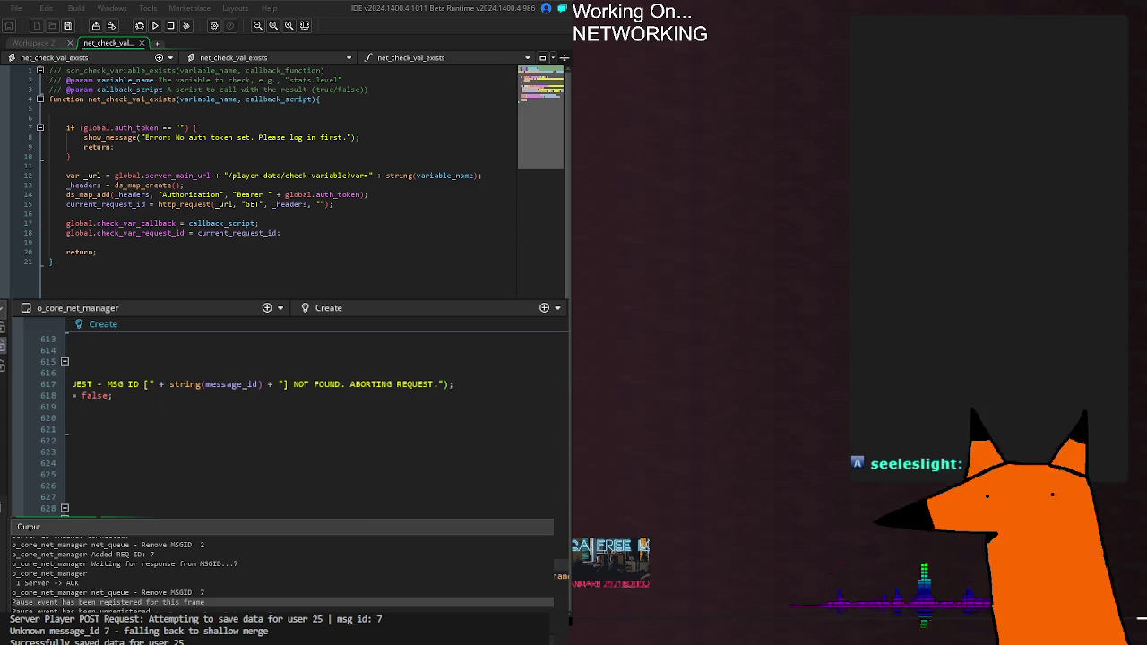
{"action": "scroll", "coordinate": [435, 486], "scroll_direction": "left", "scroll_amount": 5}
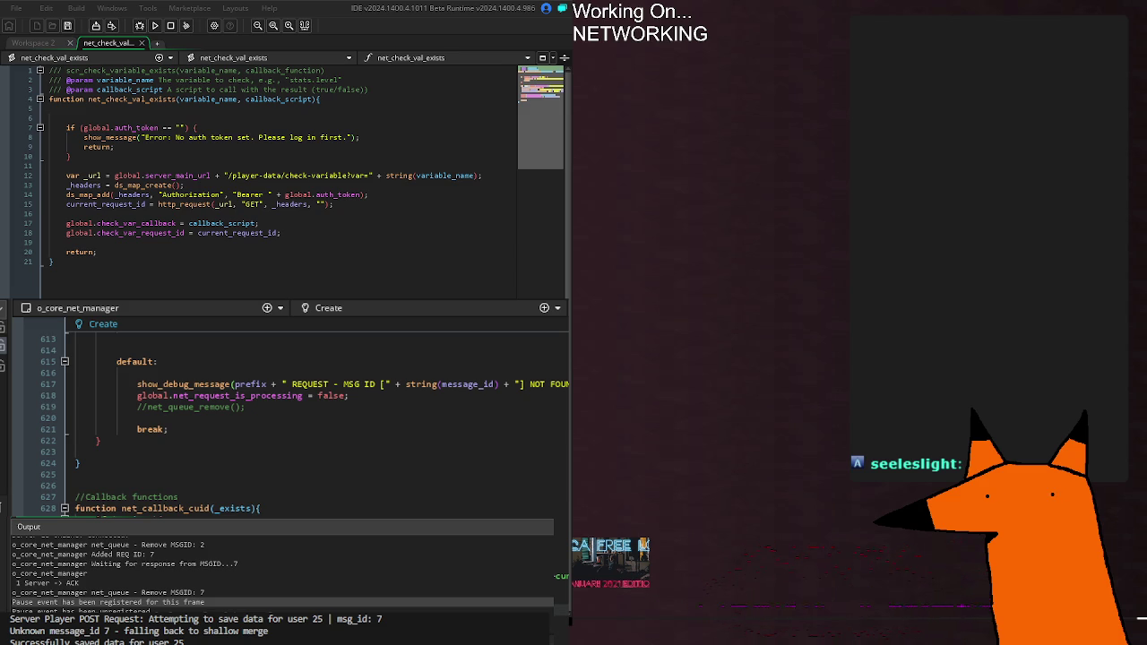
{"action": "left_click", "coordinate": [351, 384]}
{"action": "left_click", "coordinate": [259, 508]}
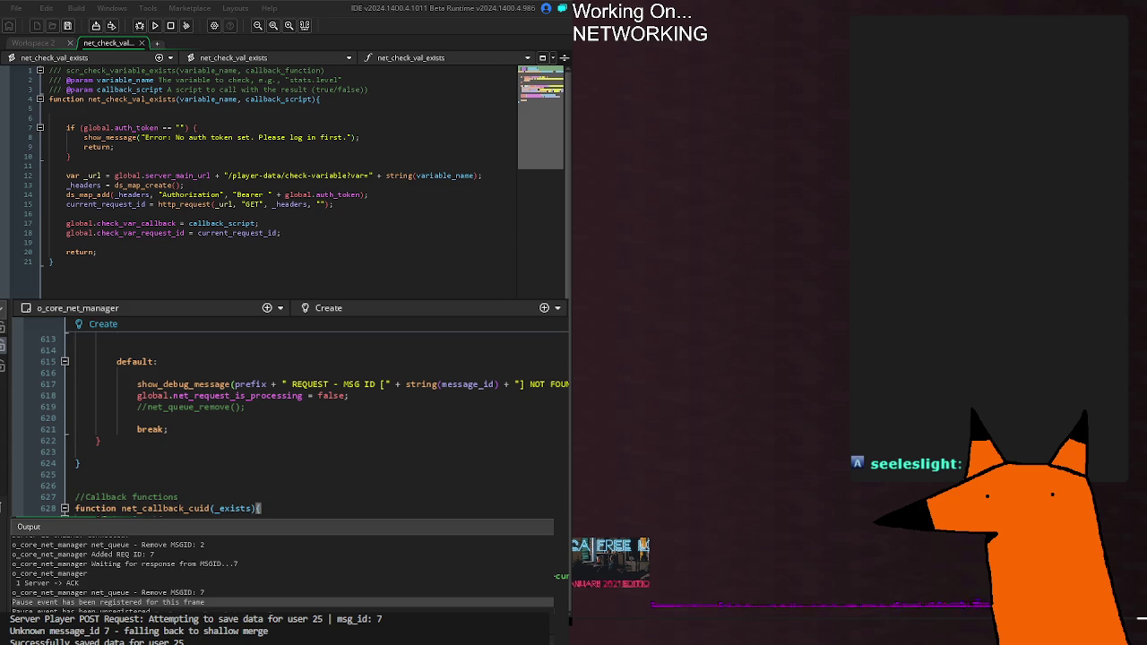
Scroll between CHECK_SERVER_VAR at line 529 and net_process_request at line 296, then switch to o_form_login Create.
{"action": "scroll", "coordinate": [195, 421], "scroll_direction": "up", "scroll_amount": 20}
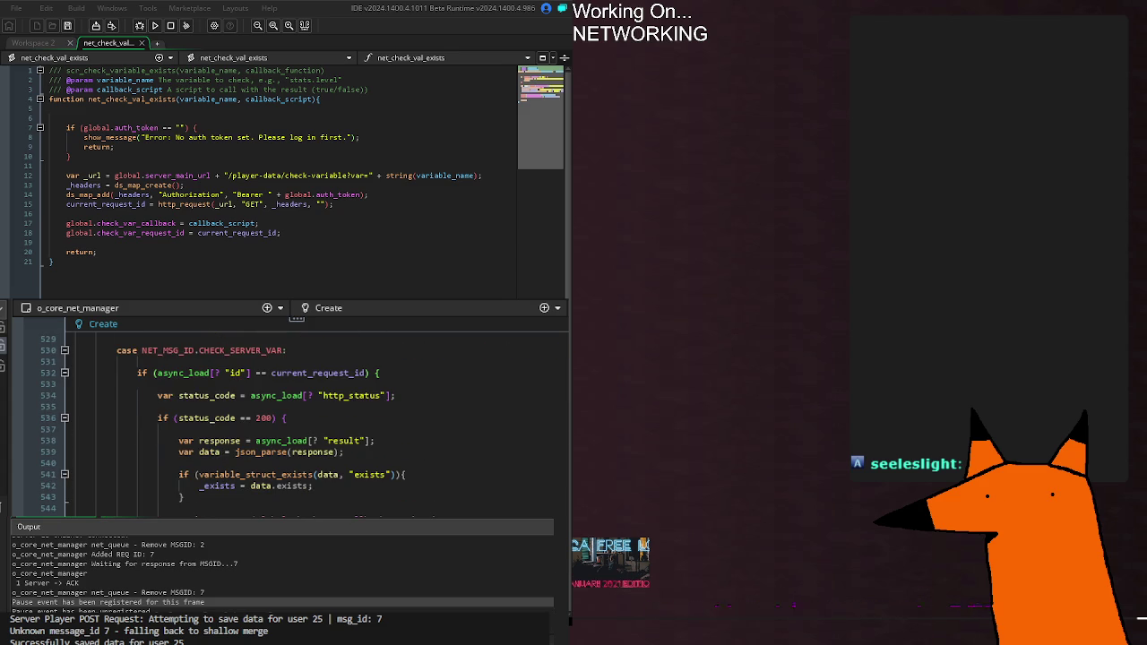
{"action": "scroll", "coordinate": [287, 421], "scroll_direction": "down", "scroll_amount": 20}
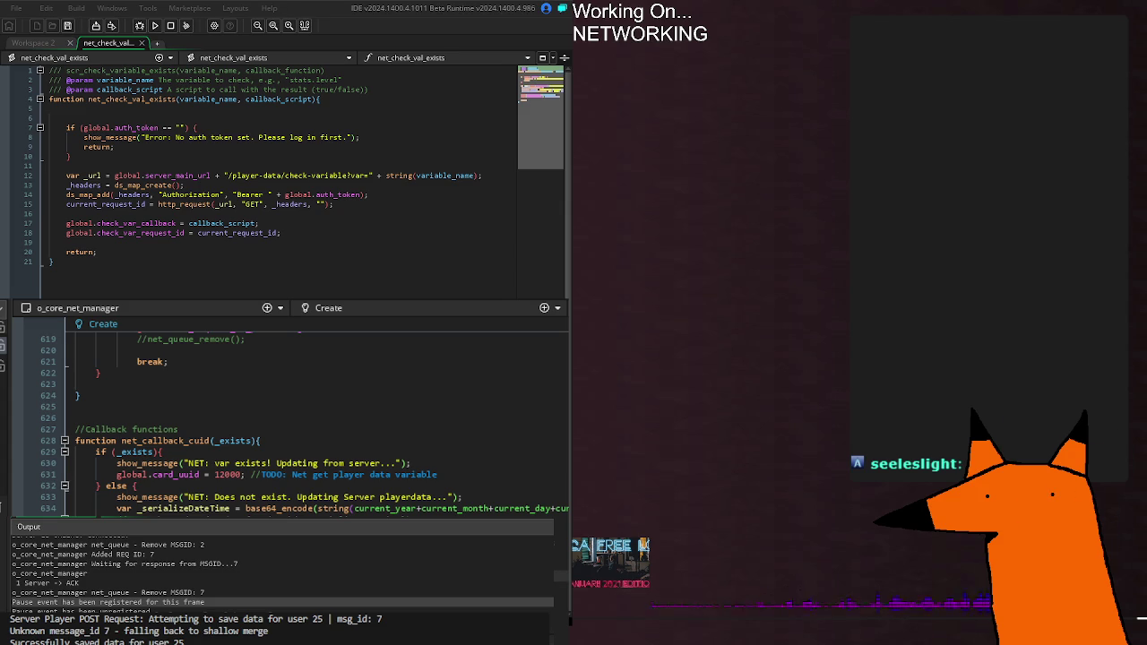
{"action": "scroll", "coordinate": [287, 422], "scroll_direction": "up", "scroll_amount": 20}
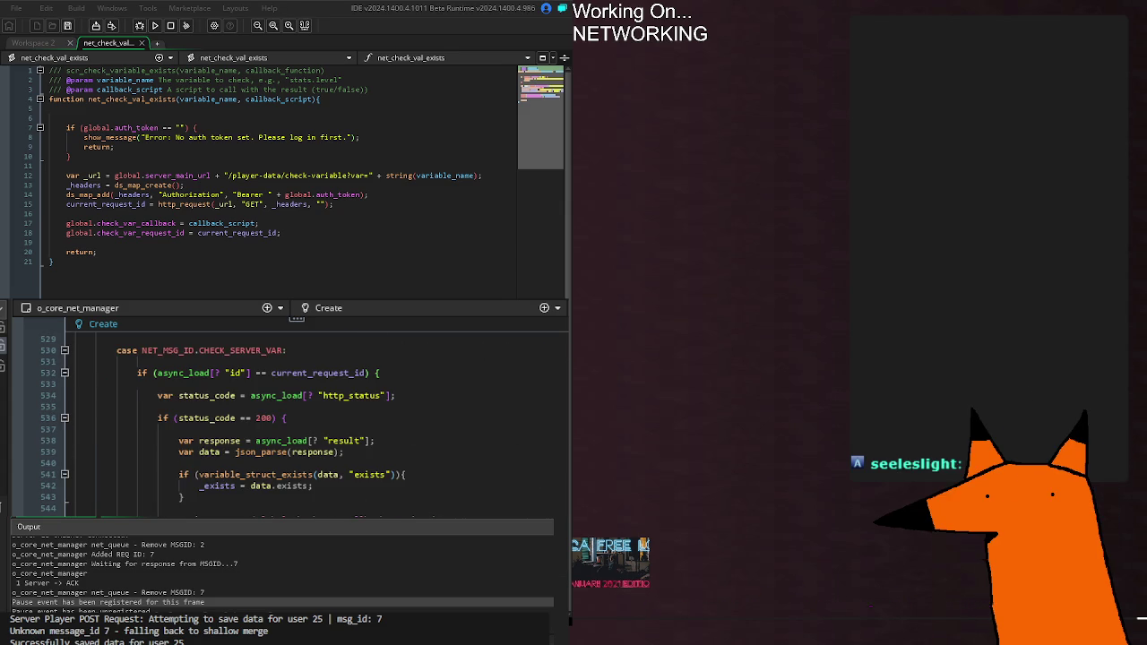
{"action": "scroll", "coordinate": [287, 421], "scroll_direction": "down", "scroll_amount": 6}
{"action": "scroll", "coordinate": [287, 421], "scroll_direction": "up", "scroll_amount": 20}
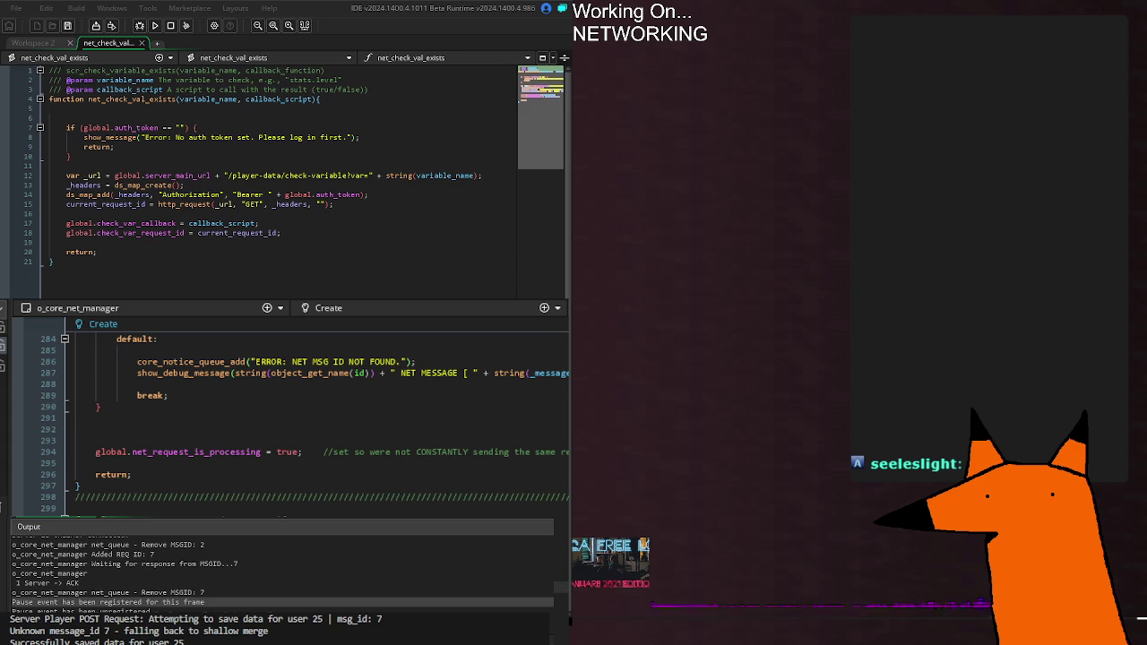
{"action": "scroll", "coordinate": [287, 413], "scroll_direction": "down", "scroll_amount": 2}
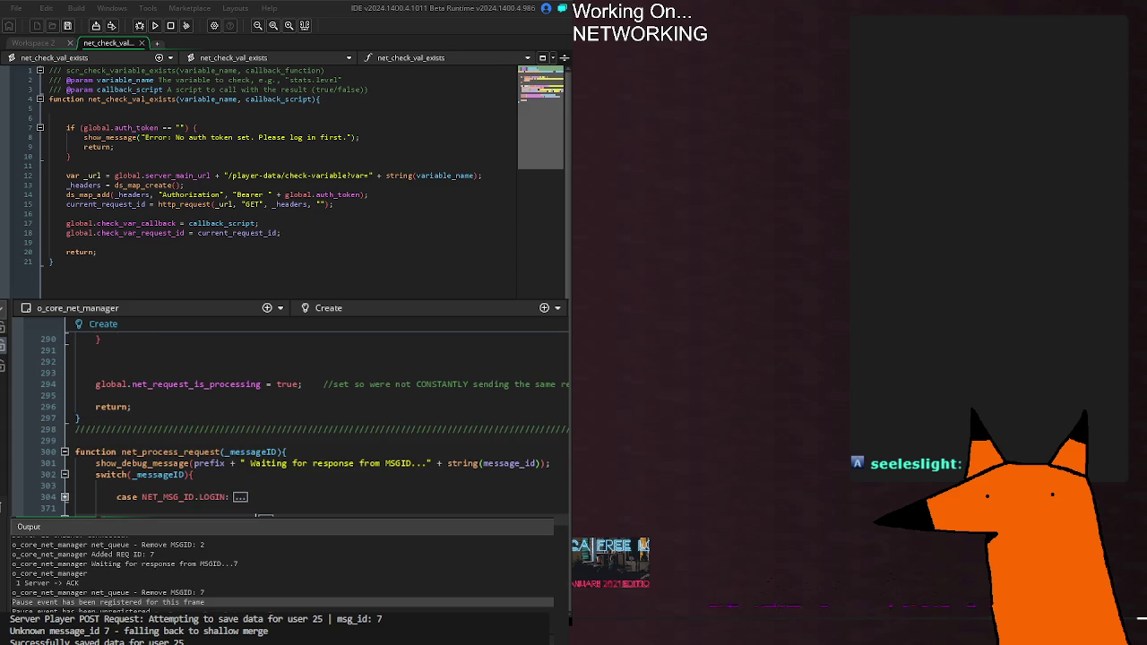
{"action": "scroll", "coordinate": [287, 412], "scroll_direction": "down", "scroll_amount": 2}
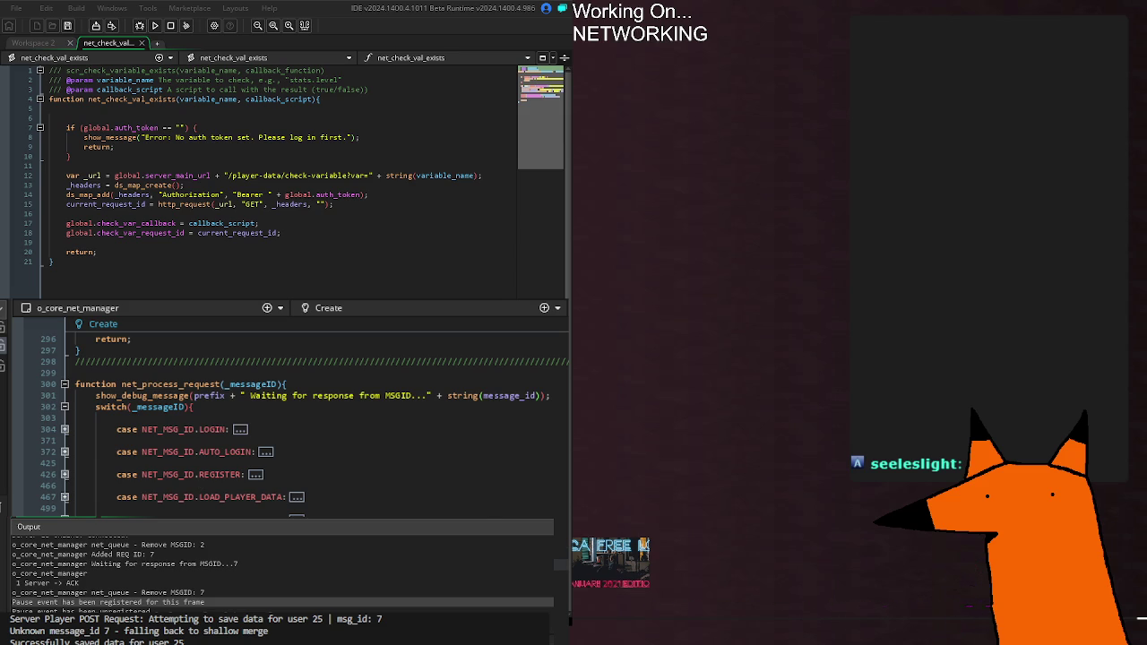
{"action": "key", "text": "ctrl+Tab"}
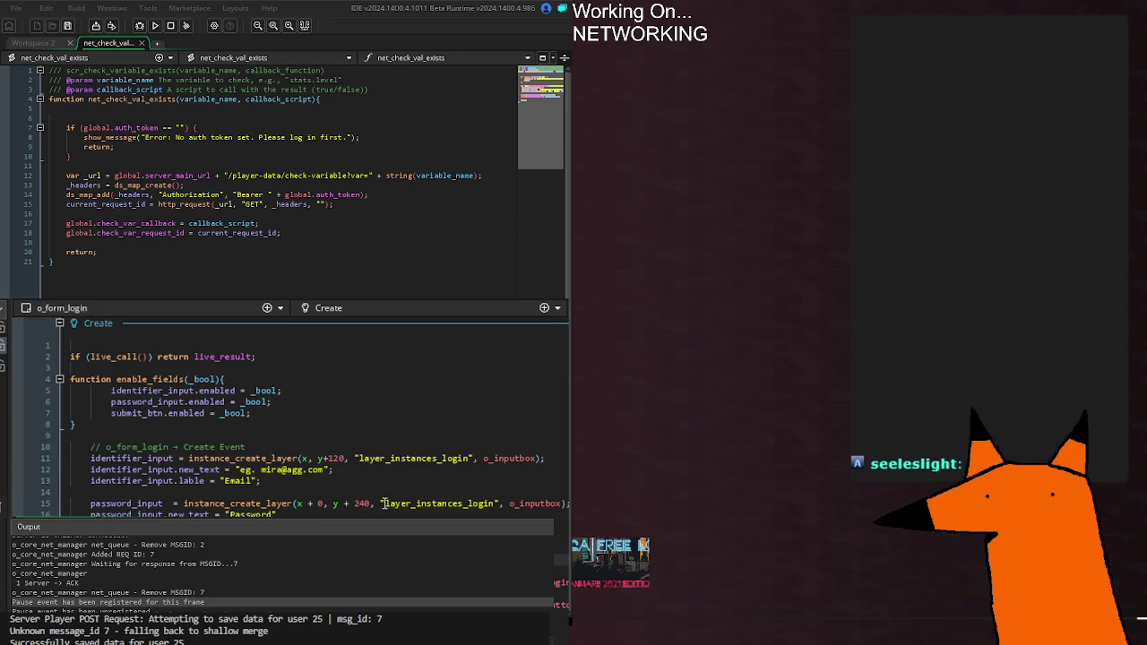
Switch code tabs and scroll to o_core_net_manager's CHECK_SERVER_VAR request case near line 209.
{"action": "key", "text": "ctrl+Tab"}
{"action": "scroll", "coordinate": [383, 504], "scroll_direction": "down", "scroll_amount": 1}
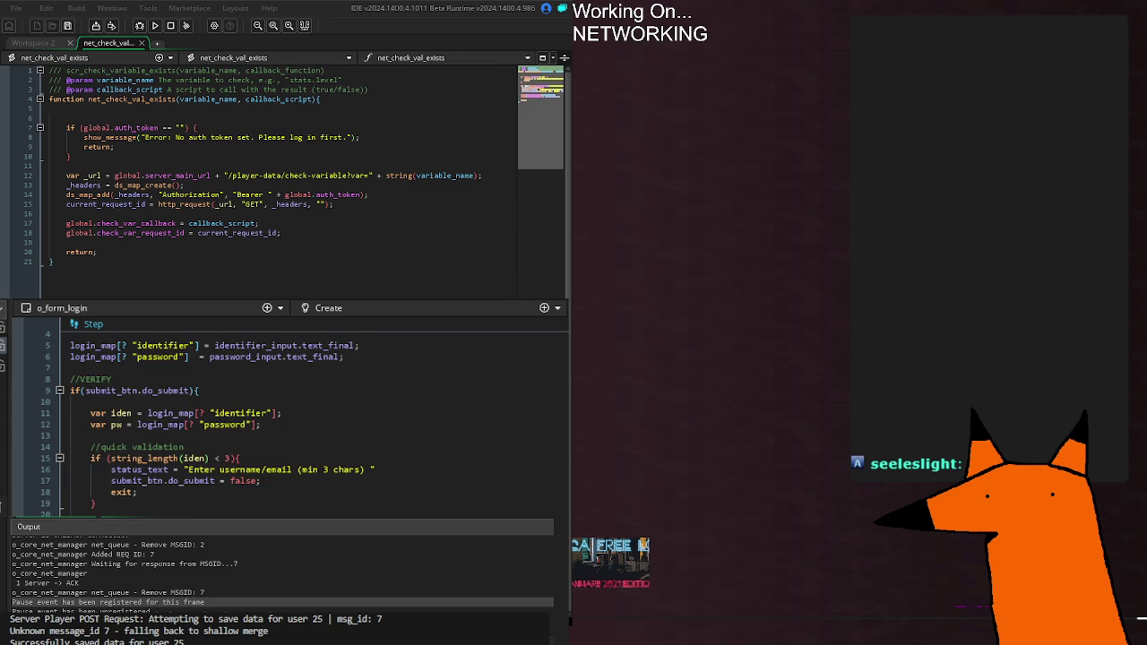
{"action": "scroll", "coordinate": [294, 502], "scroll_direction": "down", "scroll_amount": 8}
{"action": "scroll", "coordinate": [287, 421], "scroll_direction": "up", "scroll_amount": 4}
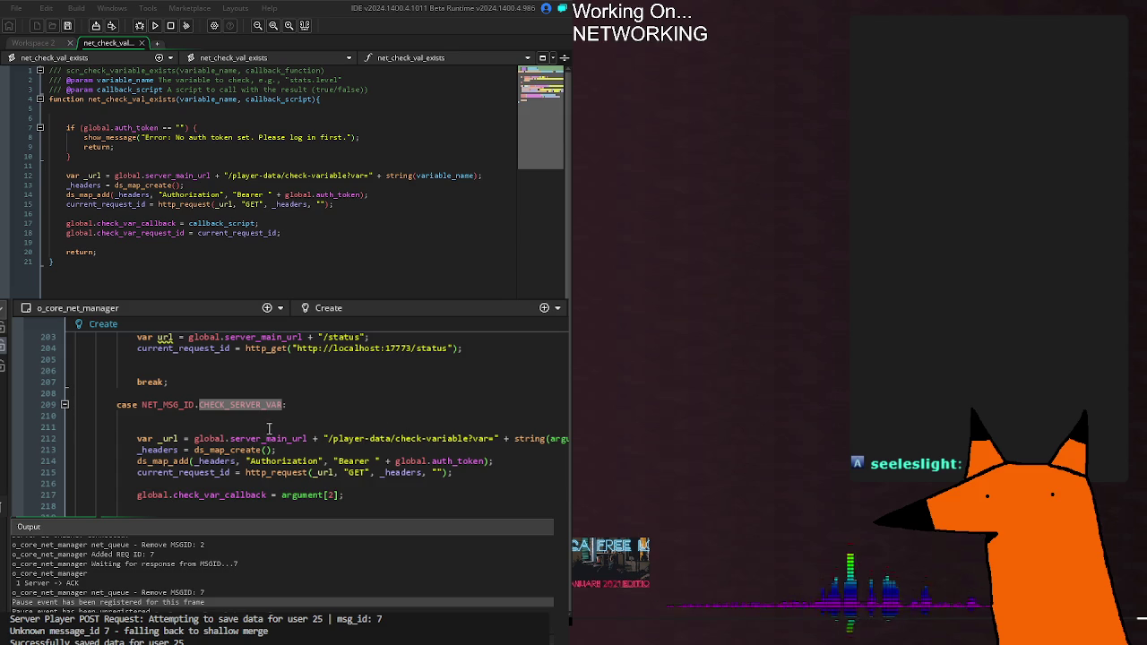
{"action": "left_click", "coordinate": [562, 449]}
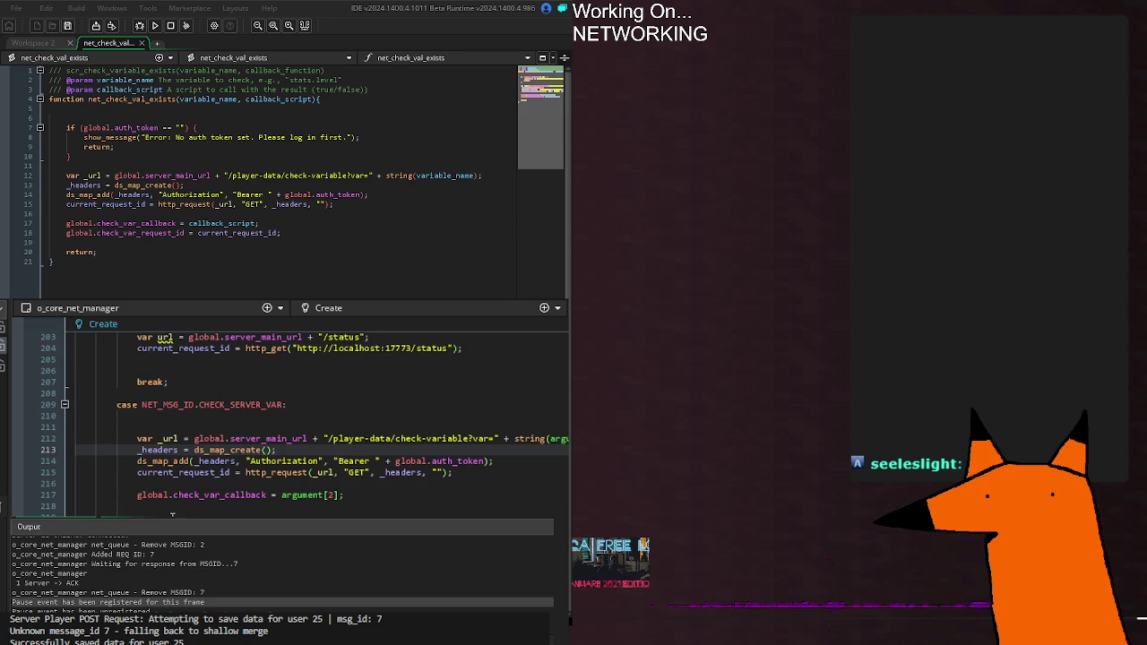
{"action": "left_click_drag", "start_coordinate": [137, 495], "coordinate": [267, 495]}
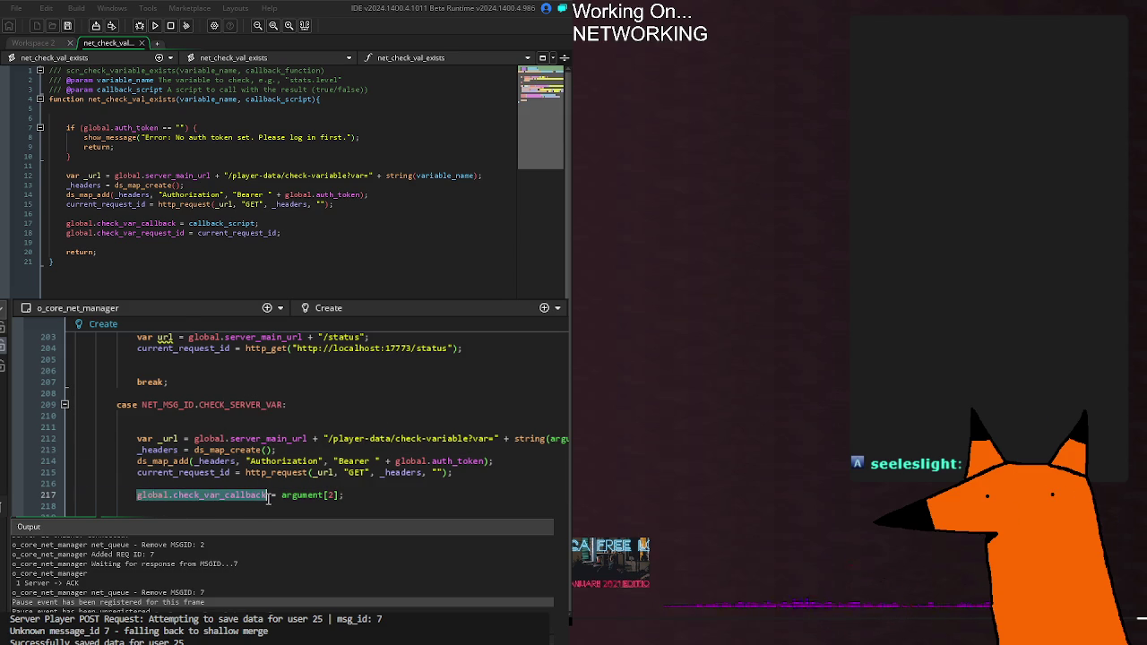
{"action": "scroll", "coordinate": [284, 424], "scroll_direction": "up", "scroll_amount": 20}
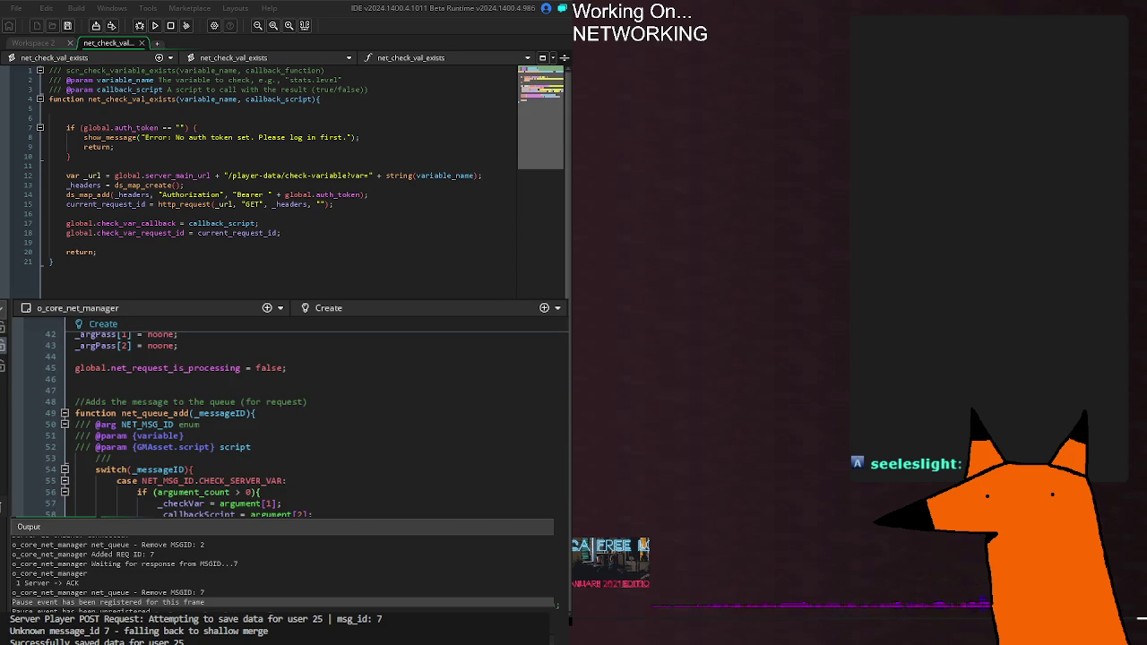
{"action": "scroll", "coordinate": [269, 422], "scroll_direction": "up", "scroll_amount": 4}
{"action": "scroll", "coordinate": [269, 421], "scroll_direction": "down", "scroll_amount": 16}
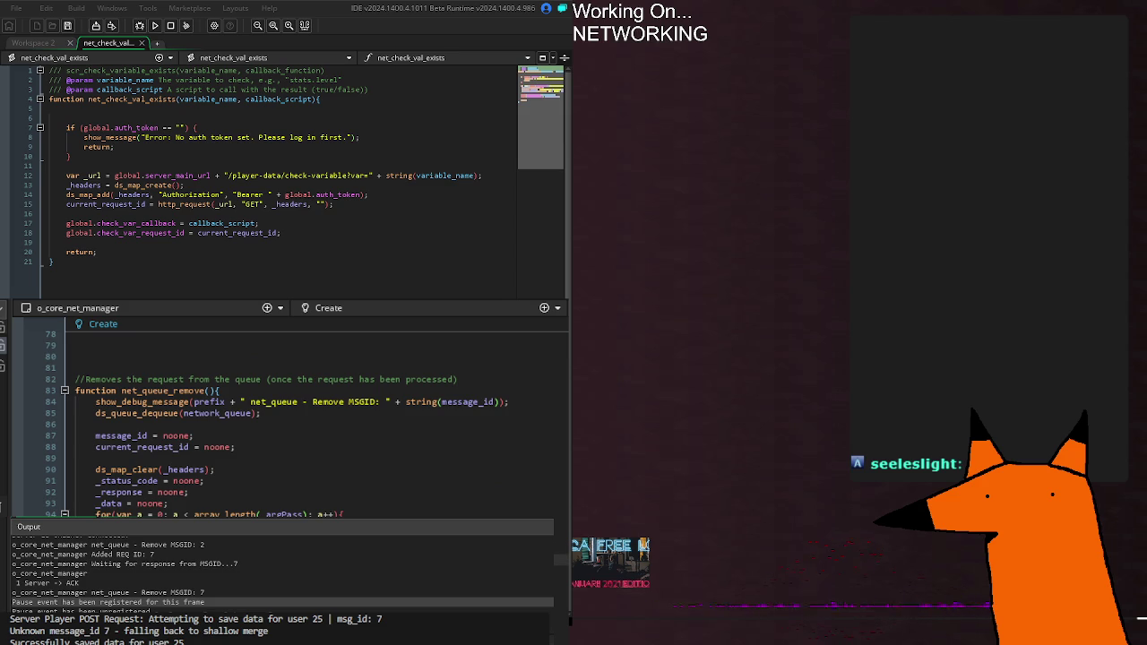
{"action": "scroll", "coordinate": [287, 421], "scroll_direction": "down", "scroll_amount": 20}
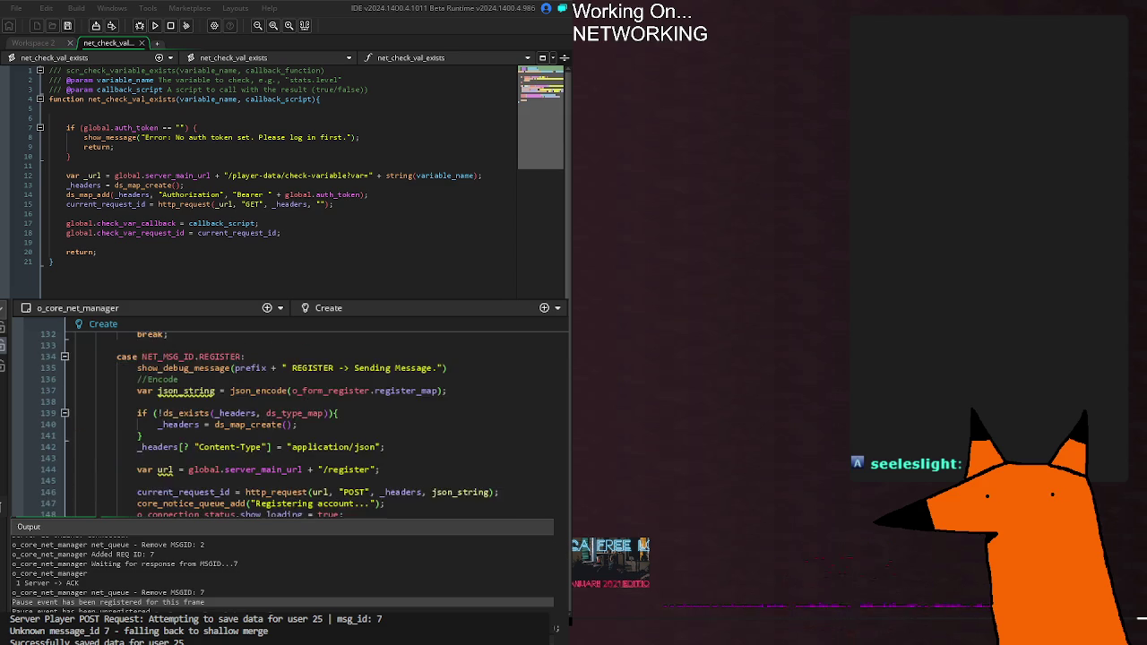
{"action": "scroll", "coordinate": [287, 422], "scroll_direction": "down", "scroll_amount": 4}
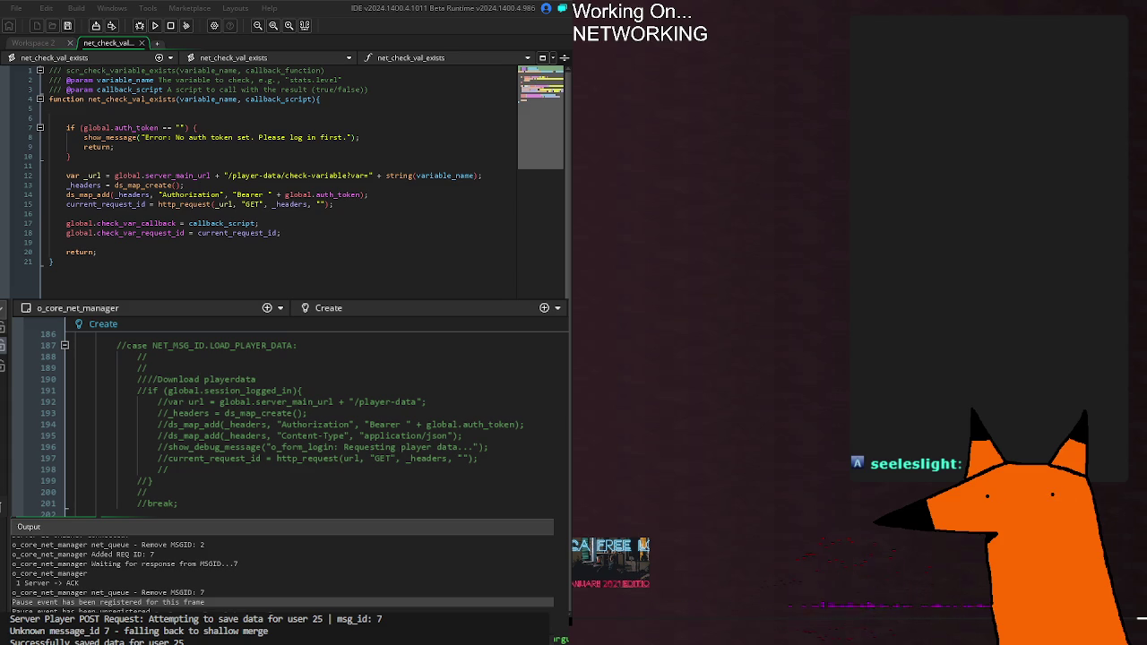
{"action": "scroll", "coordinate": [286, 422], "scroll_direction": "down", "scroll_amount": 20}
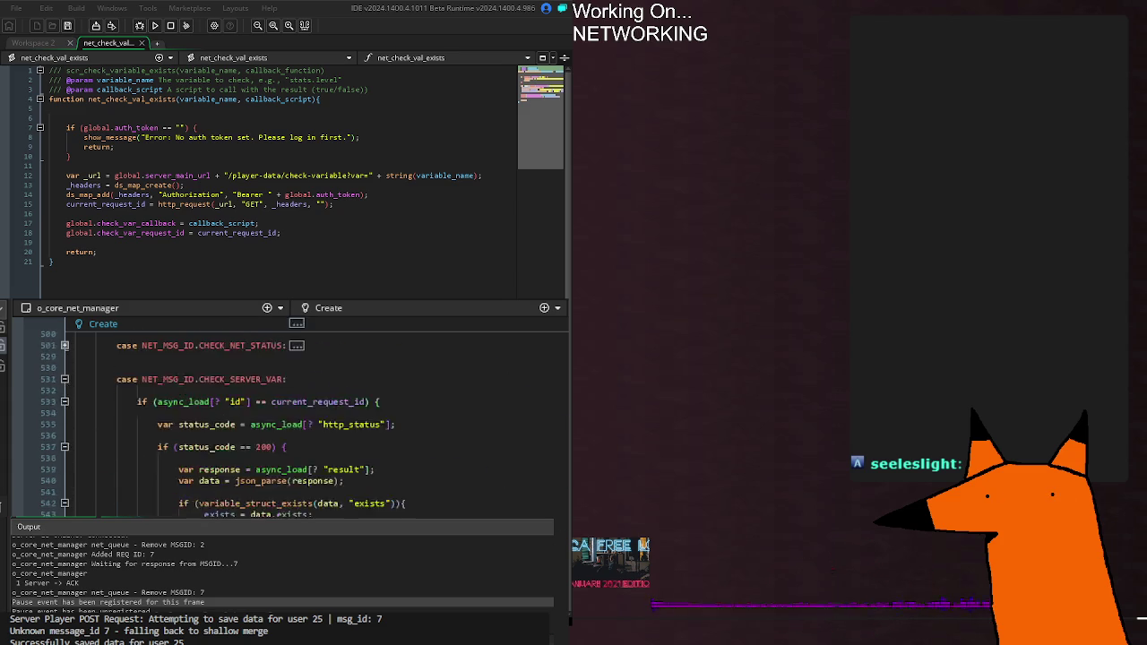
{"action": "scroll", "coordinate": [287, 421], "scroll_direction": "down", "scroll_amount": 20}
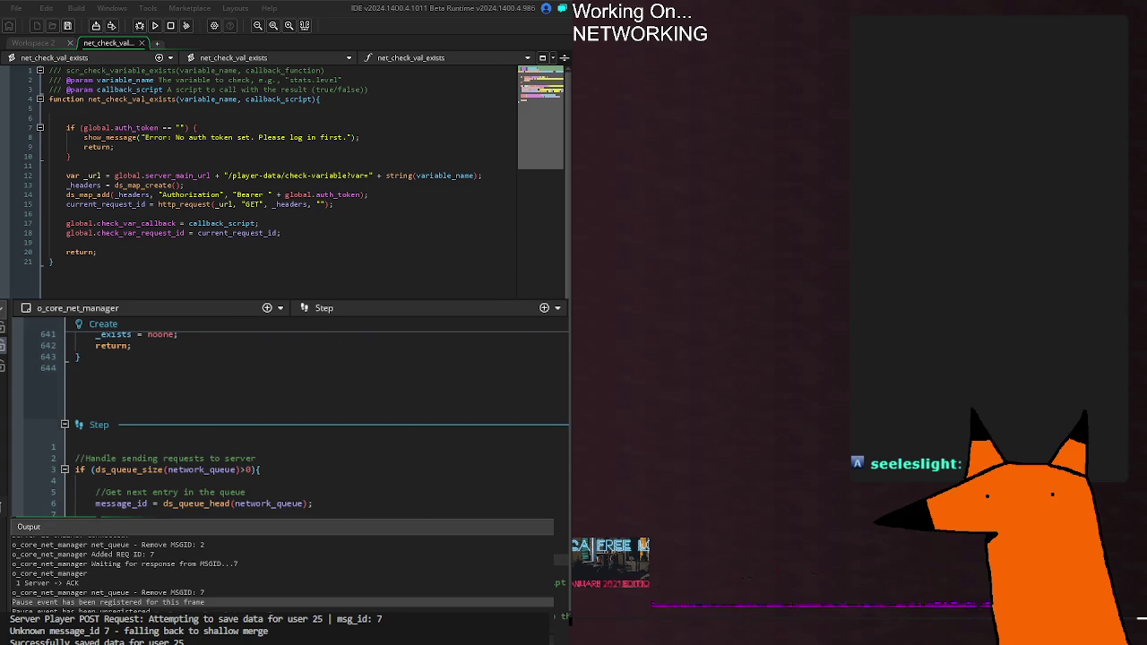
{"action": "scroll", "coordinate": [287, 421], "scroll_direction": "up", "scroll_amount": 10}
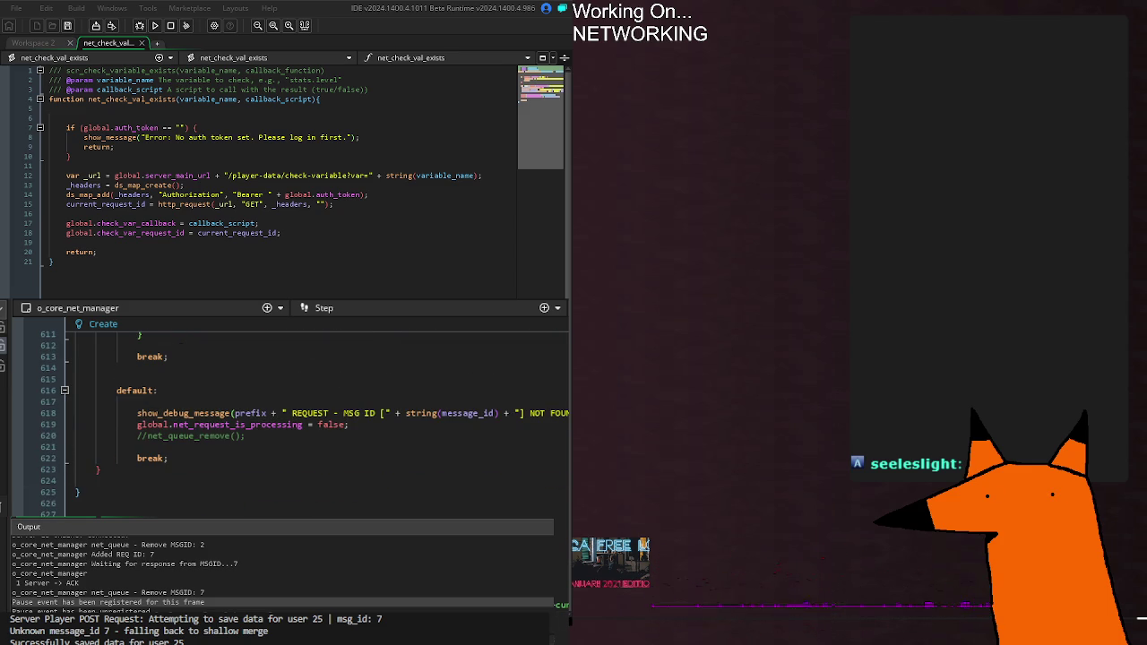
Review o_core_net_manager's Create event code, then build and launch the game with F5.
{"action": "scroll", "coordinate": [203, 513], "scroll_direction": "up", "scroll_amount": 20}
{"action": "scroll", "coordinate": [202, 512], "scroll_direction": "down", "scroll_amount": 20}
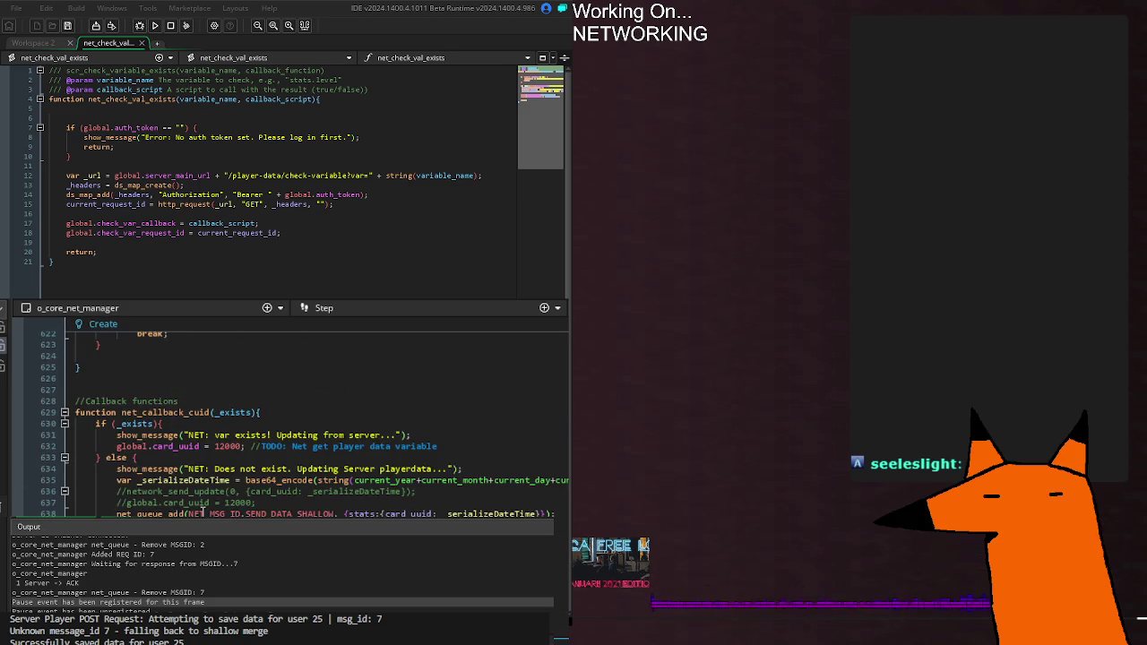
{"action": "scroll", "coordinate": [202, 512], "scroll_direction": "down", "scroll_amount": 7}
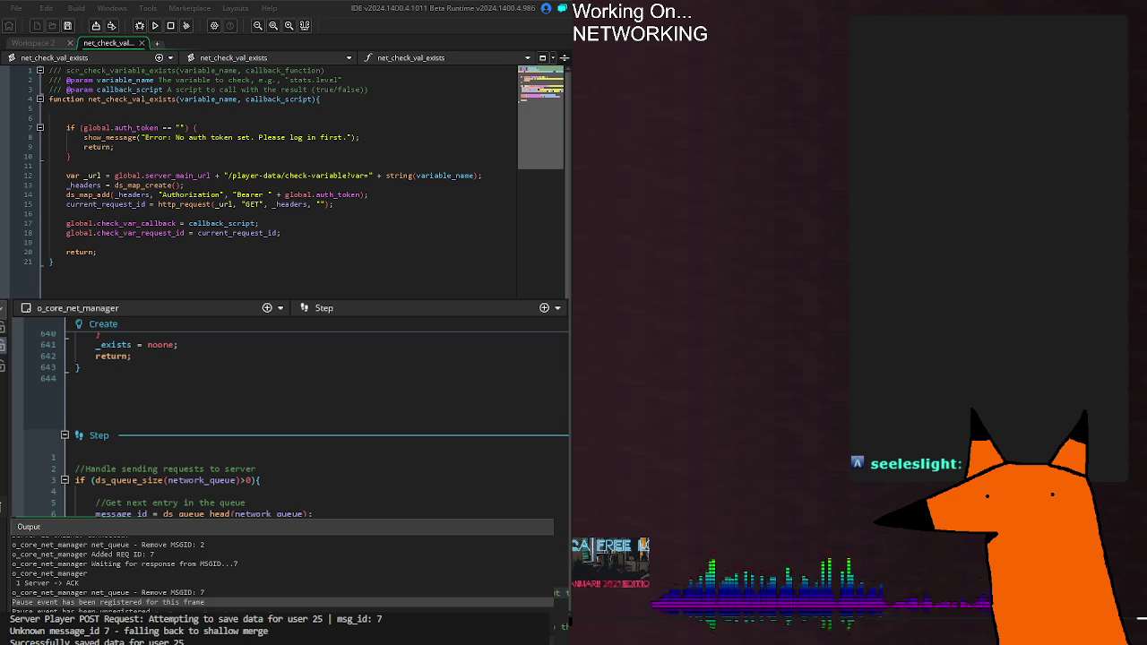
{"action": "scroll", "coordinate": [325, 503], "scroll_direction": "up", "scroll_amount": 20}
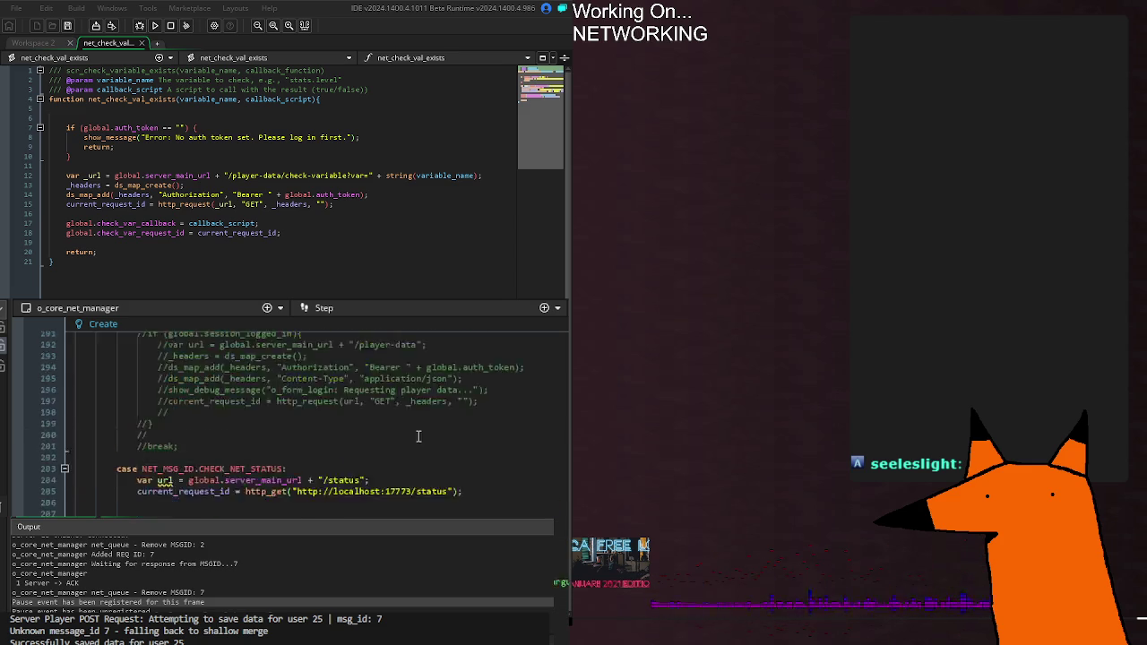
{"action": "scroll", "coordinate": [373, 433], "scroll_direction": "down", "scroll_amount": 10}
{"action": "scroll", "coordinate": [323, 478], "scroll_direction": "down", "scroll_amount": 6}
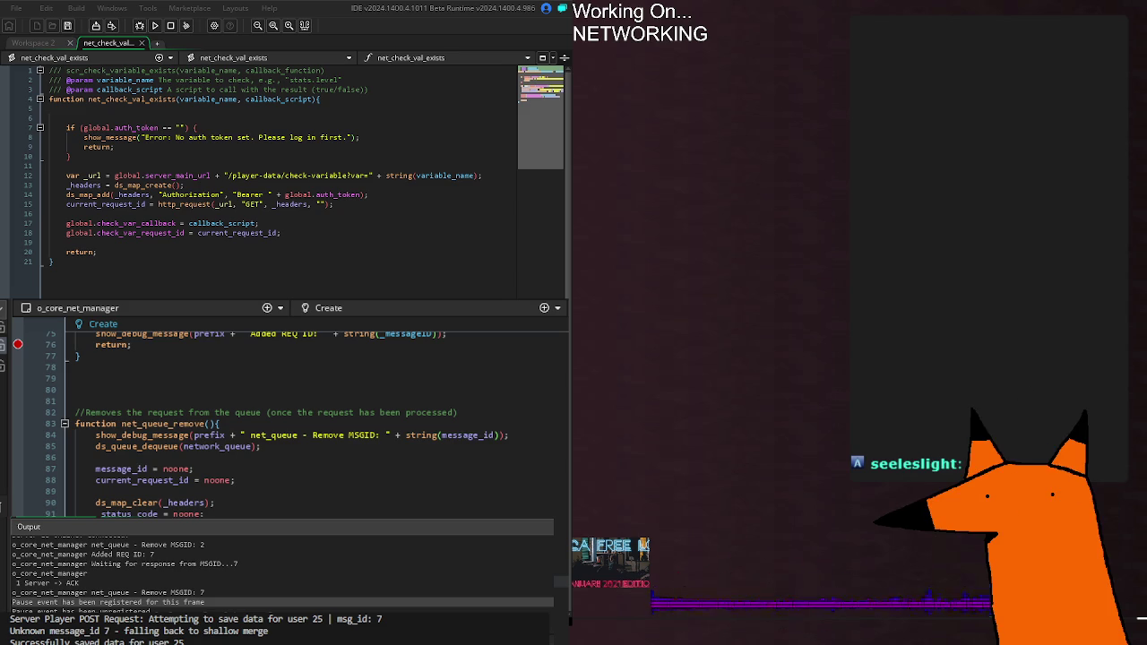
{"action": "scroll", "coordinate": [287, 421], "scroll_direction": "down", "scroll_amount": 20}
{"action": "scroll", "coordinate": [287, 421], "scroll_direction": "up", "scroll_amount": 5}
{"action": "scroll", "coordinate": [287, 421], "scroll_direction": "down", "scroll_amount": 10}
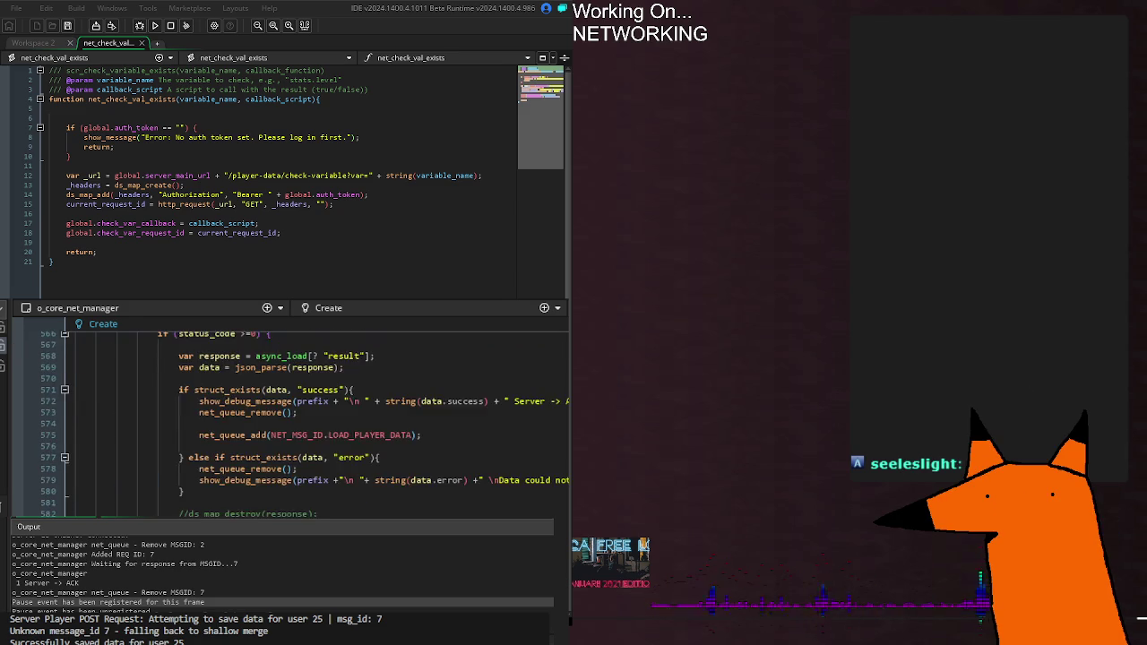
{"action": "scroll", "coordinate": [305, 421], "scroll_direction": "down", "scroll_amount": 15}
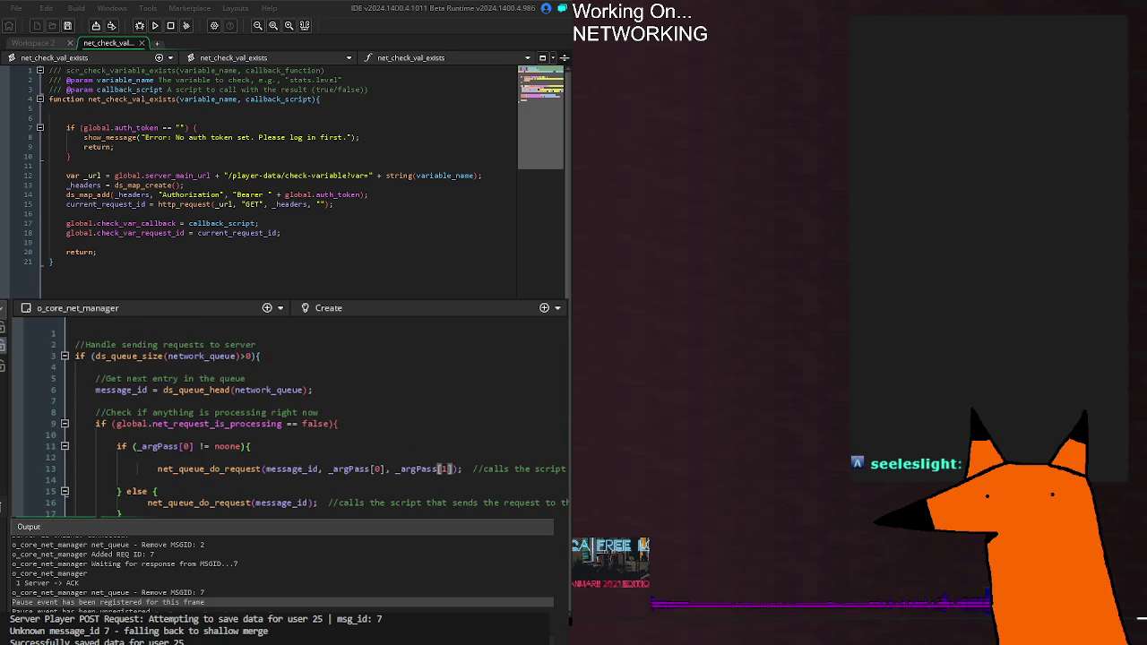
{"action": "scroll", "coordinate": [305, 421], "scroll_direction": "up", "scroll_amount": 10}
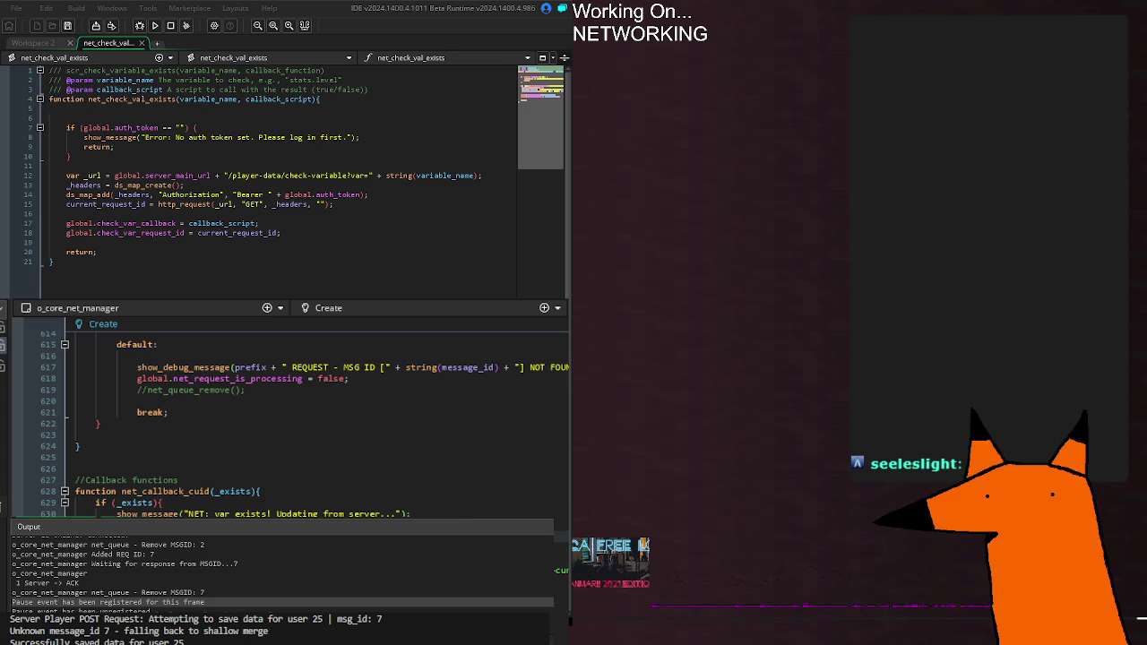
{"action": "key", "text": "F5"}
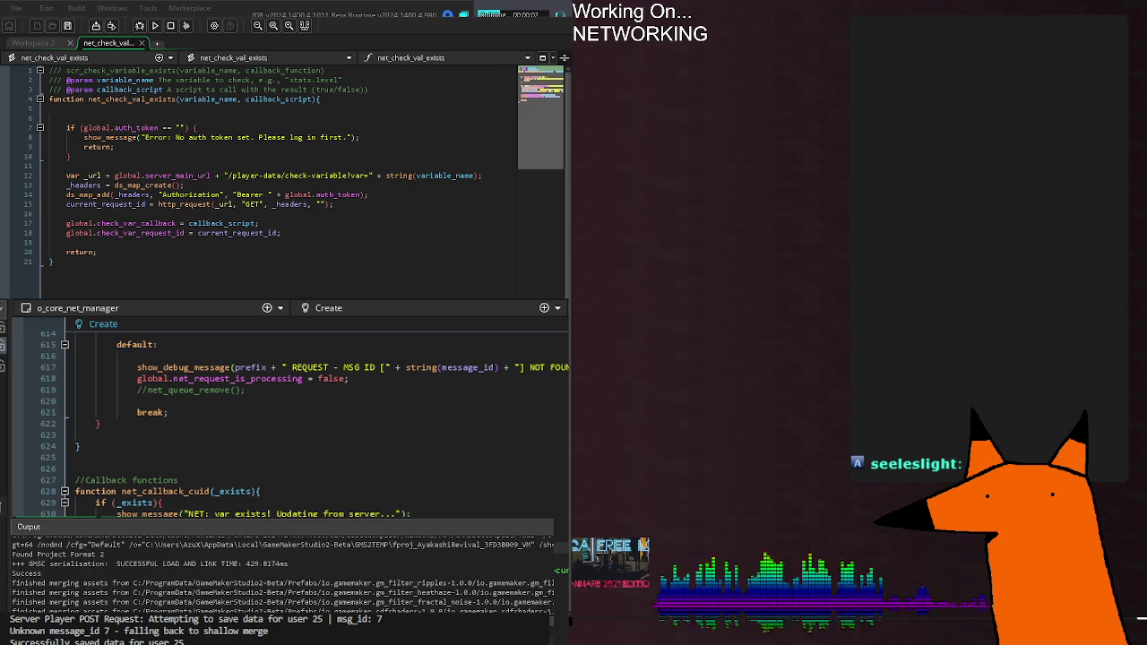
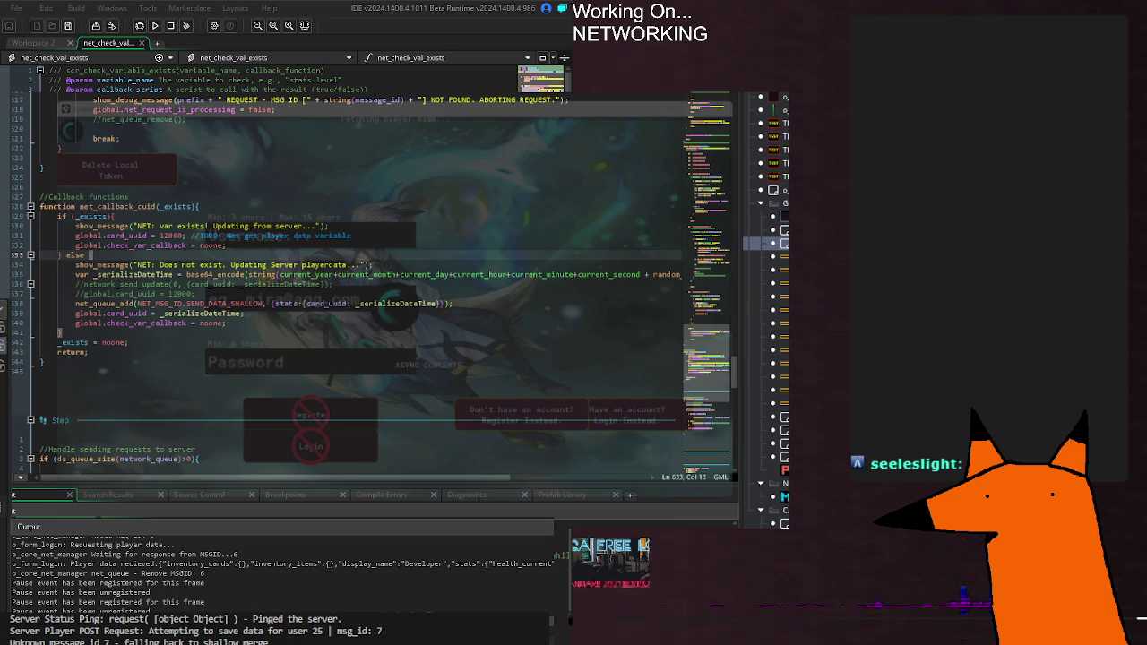
Close the running game, clear the code selection and rerun the project; it now hits a script_execute error.
{"action": "key", "text": "F5"}
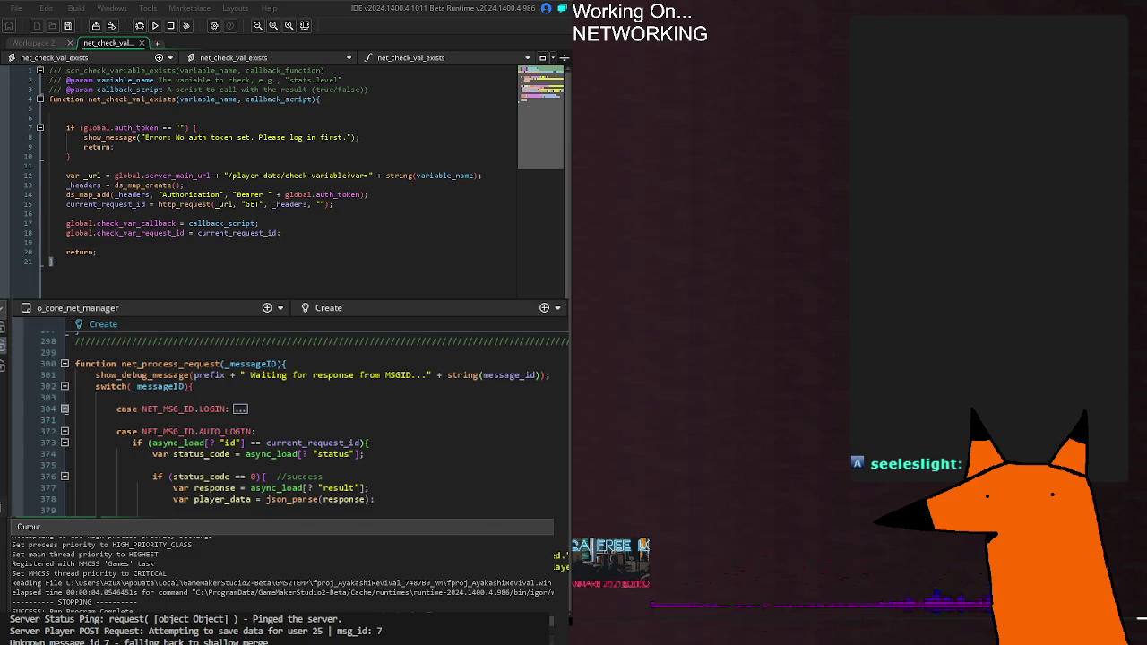
{"action": "scroll", "coordinate": [296, 422], "scroll_direction": "down", "scroll_amount": 6}
{"action": "key", "text": "Escape"}
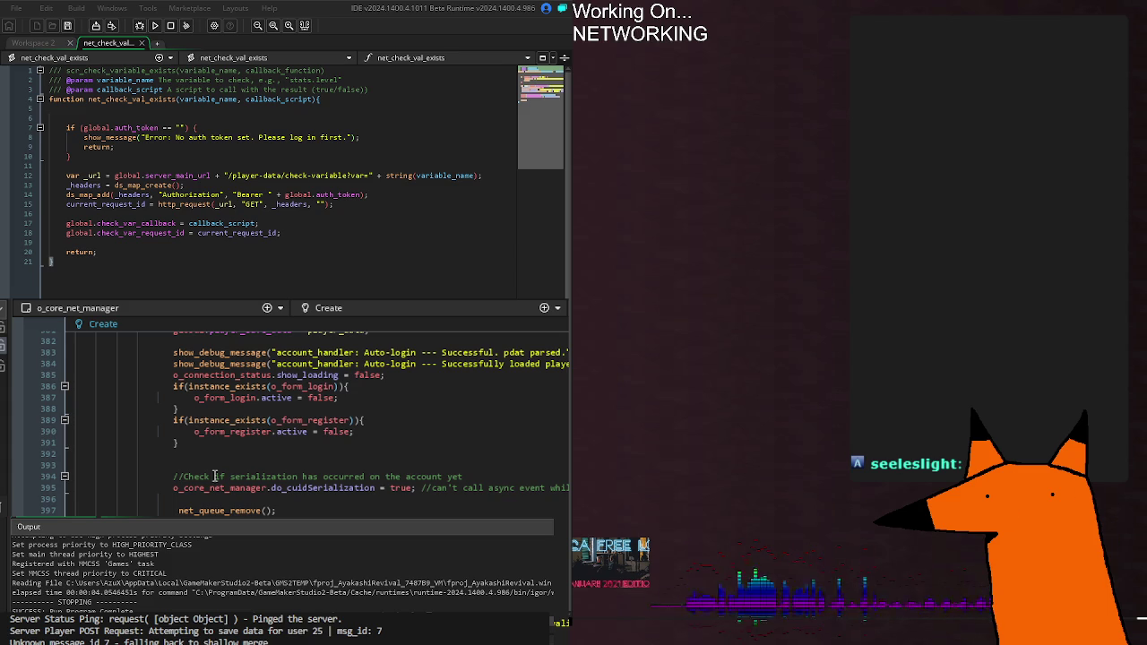
{"action": "scroll", "coordinate": [296, 422], "scroll_direction": "up", "scroll_amount": 4}
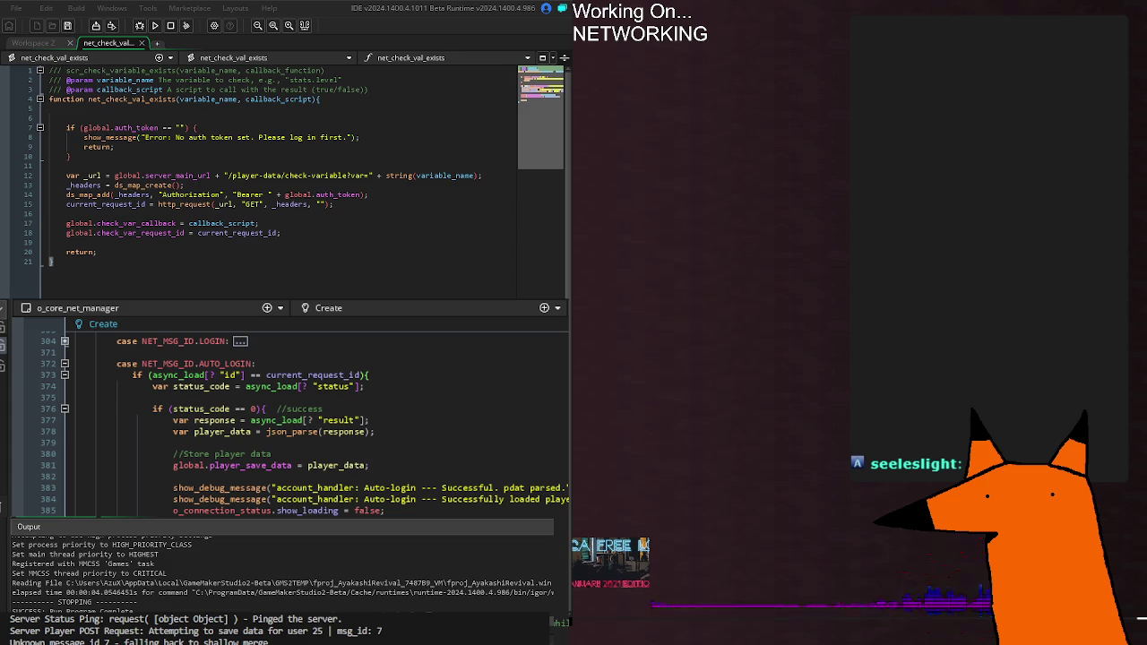
{"action": "key", "text": "F5"}
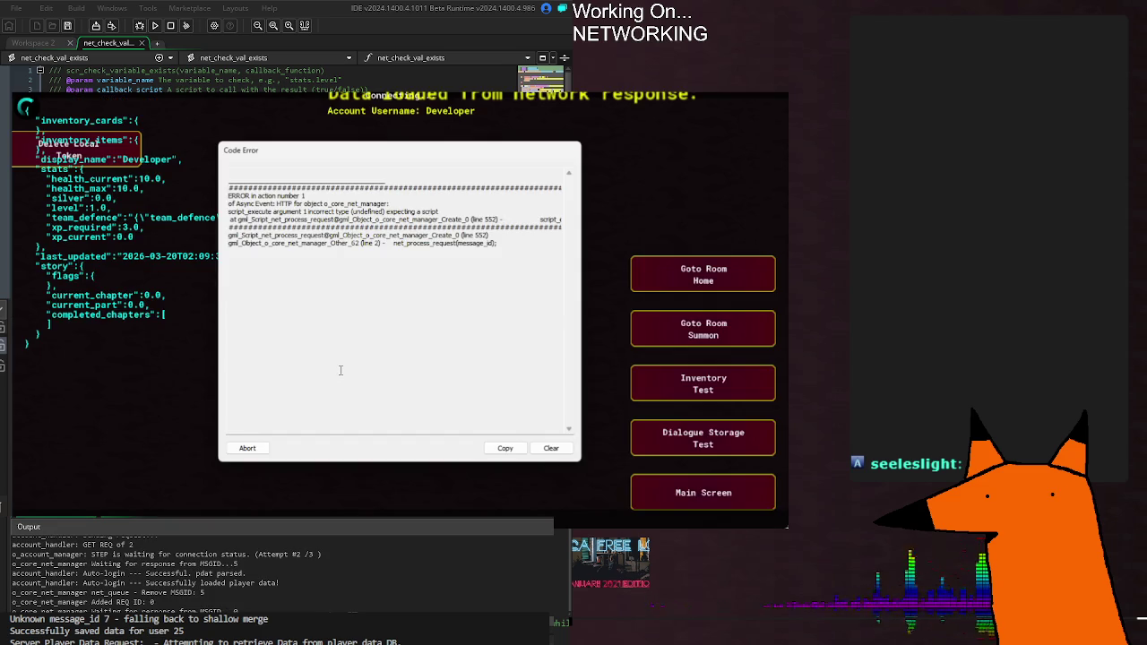
Inspect the Code Error's incorrect-type message and the net_process_request call in its stack trace.
{"action": "mouse_move", "coordinate": [209, 424]}
{"action": "left_mouse_down"}
{"action": "mouse_move", "coordinate": [754, 440]}
{"action": "mouse_move", "coordinate": [44, 443]}
{"action": "left_mouse_up"}
{"action": "left_click", "coordinate": [566, 428]}
{"action": "left_click", "coordinate": [436, 456]}
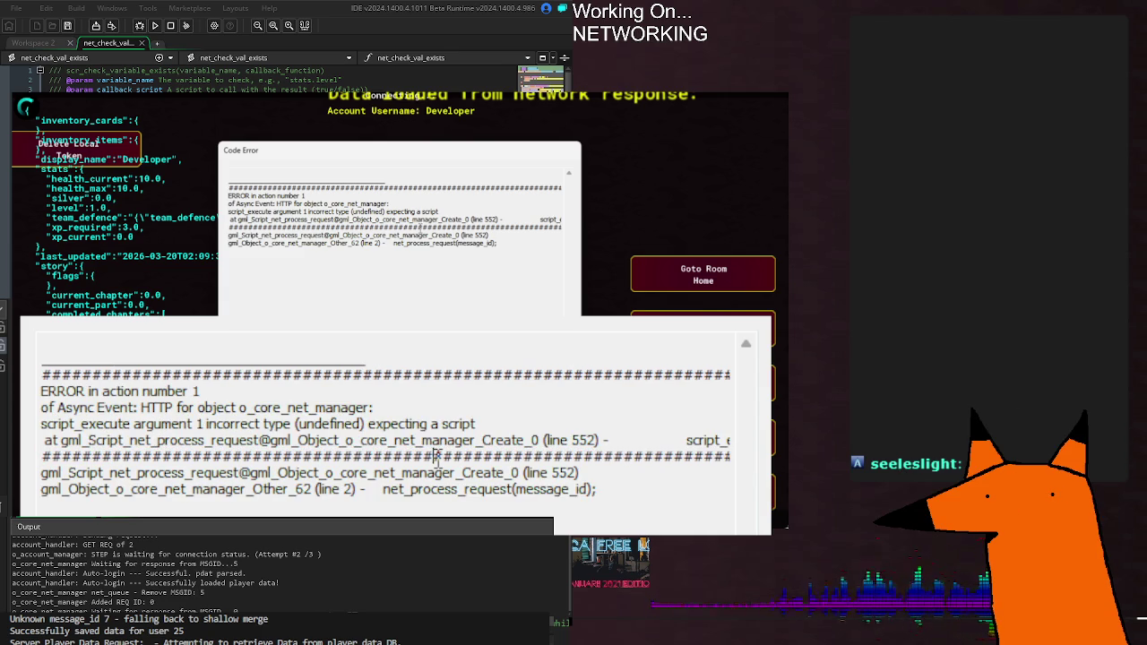
{"action": "mouse_move", "coordinate": [389, 492]}
{"action": "left_mouse_down"}
{"action": "mouse_move", "coordinate": [586, 502]}
{"action": "mouse_move", "coordinate": [604, 484]}
{"action": "mouse_move", "coordinate": [332, 487]}
{"action": "mouse_move", "coordinate": [269, 457]}
{"action": "mouse_move", "coordinate": [42, 457]}
{"action": "mouse_move", "coordinate": [41, 424]}
{"action": "left_mouse_up"}
{"action": "left_click", "coordinate": [663, 456]}
{"action": "left_click_drag", "start_coordinate": [325, 472], "coordinate": [334, 472]}
{"action": "left_click", "coordinate": [312, 490]}
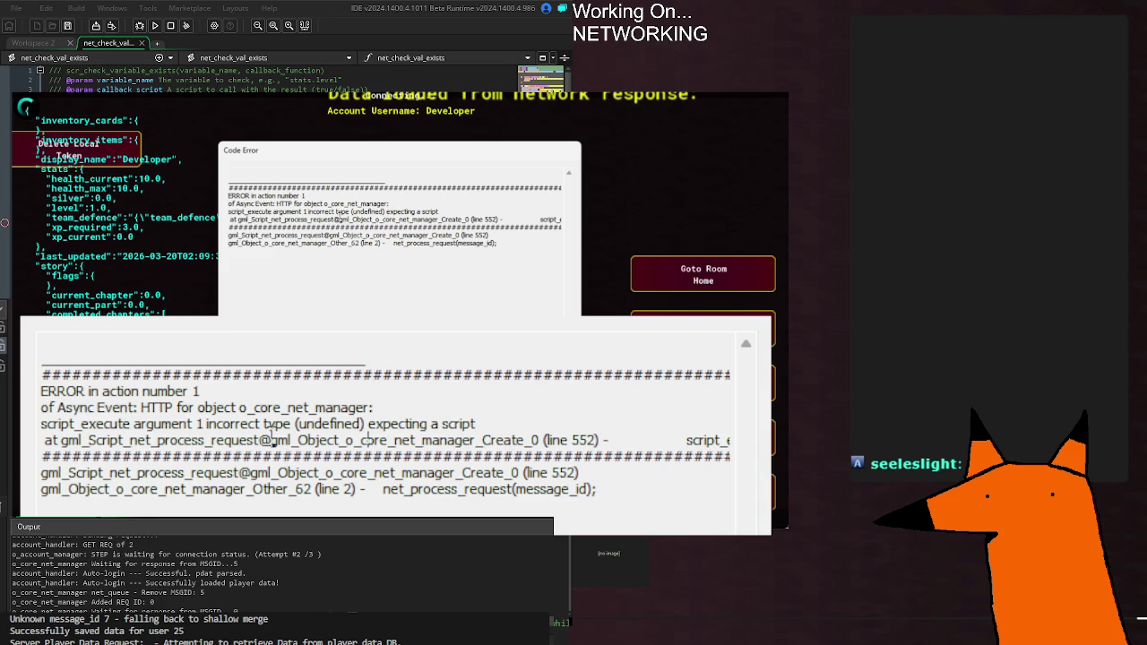
Reread the 'incorrect type (undefined) expecting a script' message, then close the crashed game.
{"action": "mouse_move", "coordinate": [205, 422]}
{"action": "left_mouse_down"}
{"action": "mouse_move", "coordinate": [390, 403]}
{"action": "mouse_move", "coordinate": [479, 424]}
{"action": "left_mouse_up"}
{"action": "left_click", "coordinate": [479, 424]}
{"action": "key", "text": "Escape"}
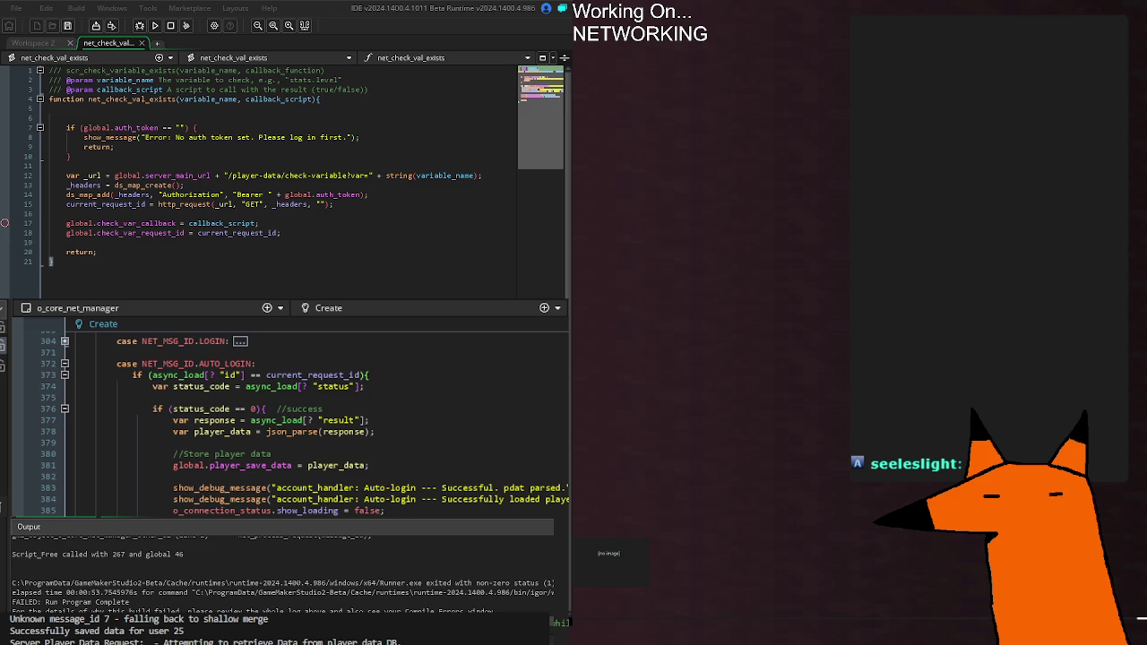
{"action": "scroll", "coordinate": [187, 560], "scroll_direction": "up", "scroll_amount": 2}
{"action": "scroll", "coordinate": [187, 561], "scroll_direction": "up", "scroll_amount": 2}
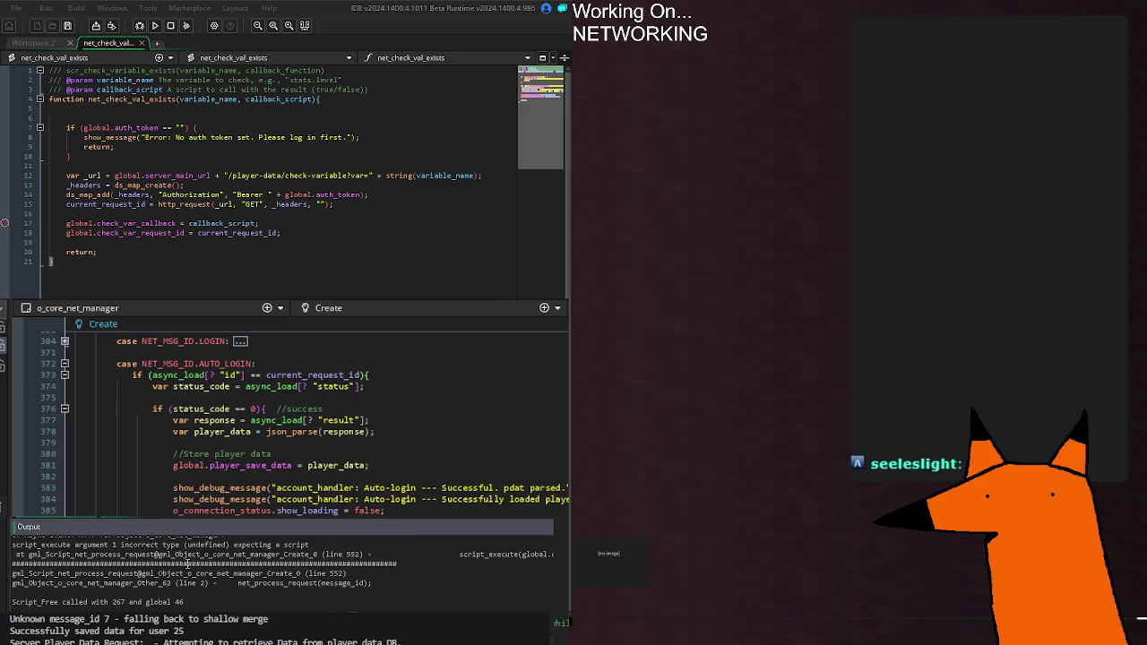
{"action": "scroll", "coordinate": [188, 562], "scroll_direction": "up", "scroll_amount": 2}
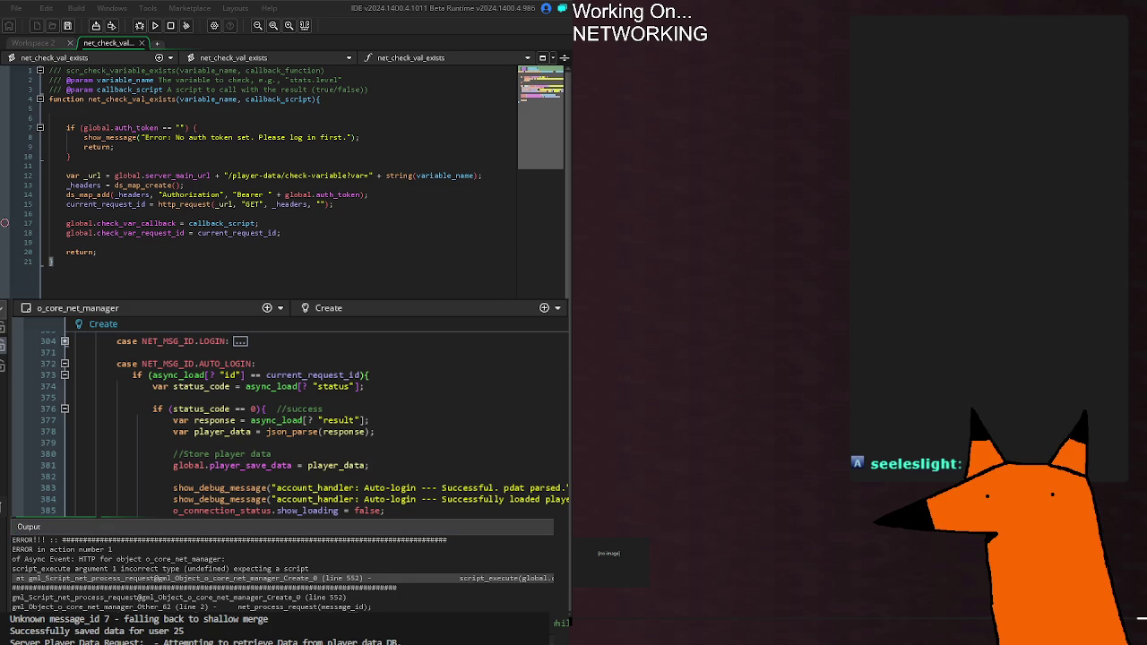
{"action": "scroll", "coordinate": [296, 421], "scroll_direction": "down", "scroll_amount": 5}
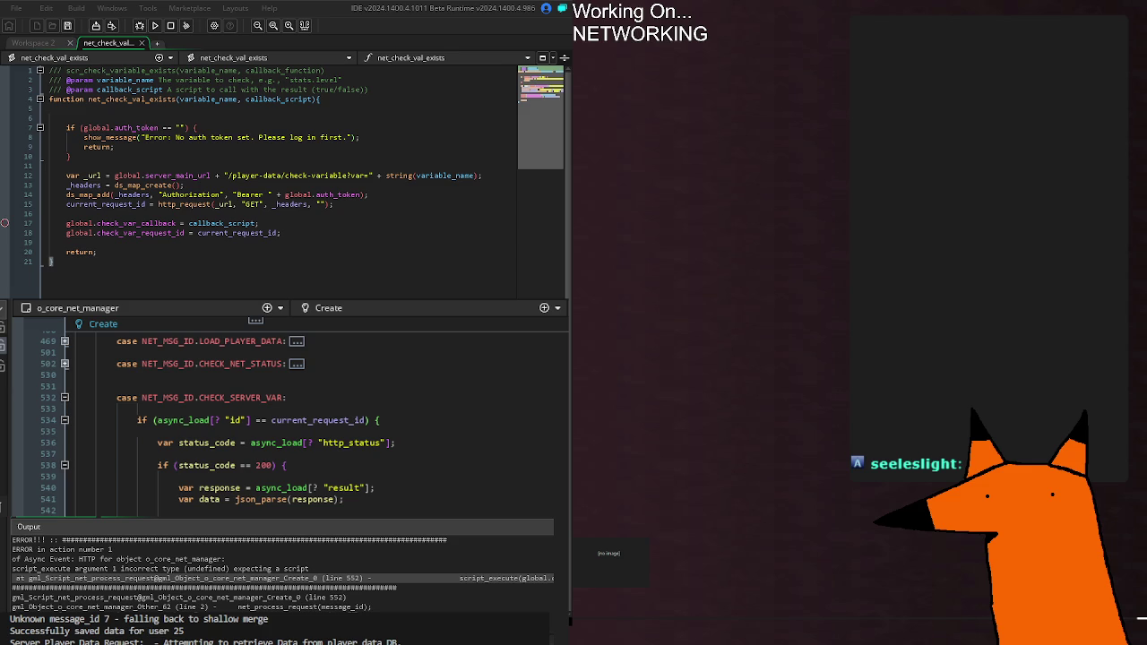
{"action": "scroll", "coordinate": [215, 417], "scroll_direction": "up", "scroll_amount": 1}
{"action": "scroll", "coordinate": [215, 416], "scroll_direction": "up", "scroll_amount": 2}
{"action": "scroll", "coordinate": [215, 417], "scroll_direction": "down", "scroll_amount": 2}
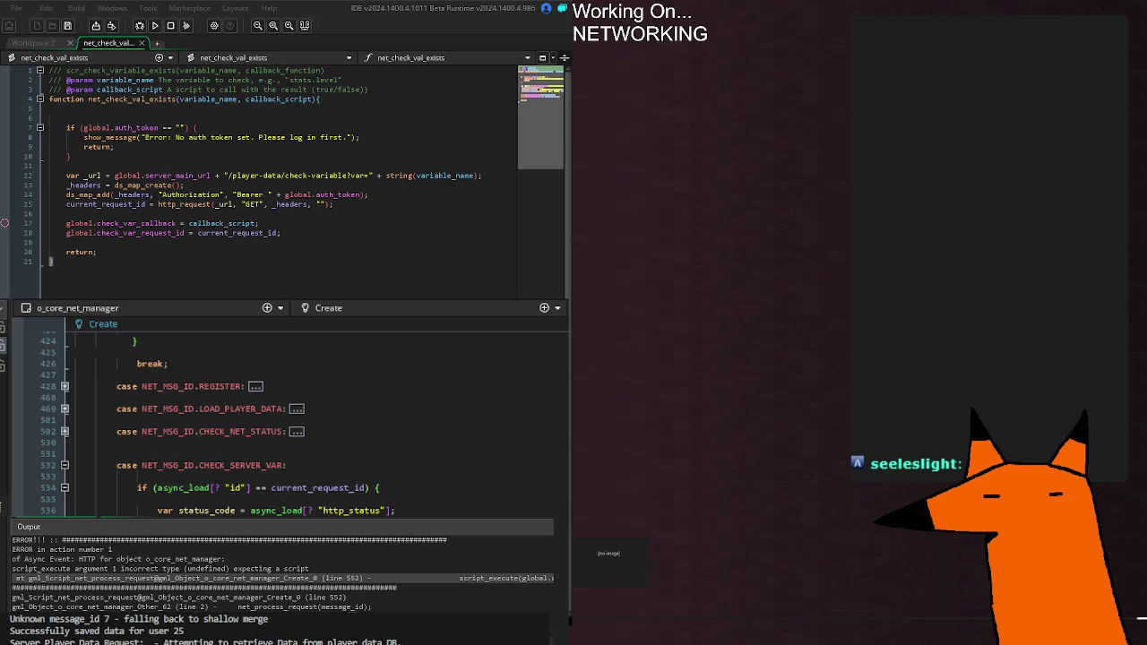
{"action": "scroll", "coordinate": [287, 421], "scroll_direction": "up", "scroll_amount": 10}
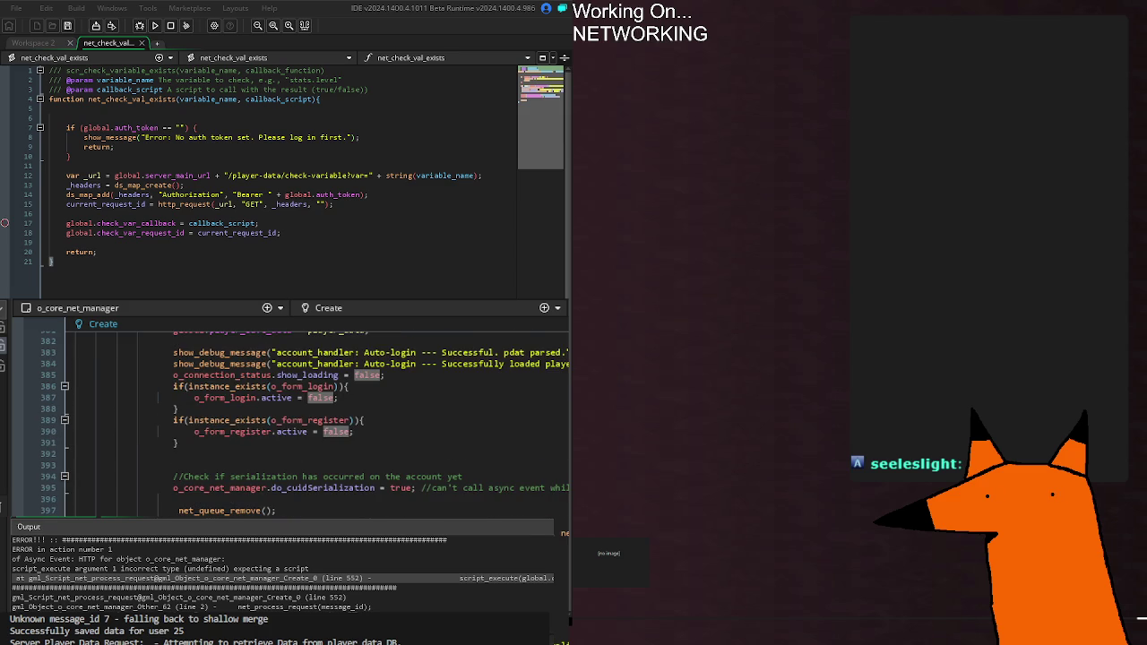
{"action": "scroll", "coordinate": [310, 511], "scroll_direction": "down", "scroll_amount": 15}
{"action": "scroll", "coordinate": [310, 511], "scroll_direction": "down", "scroll_amount": 10}
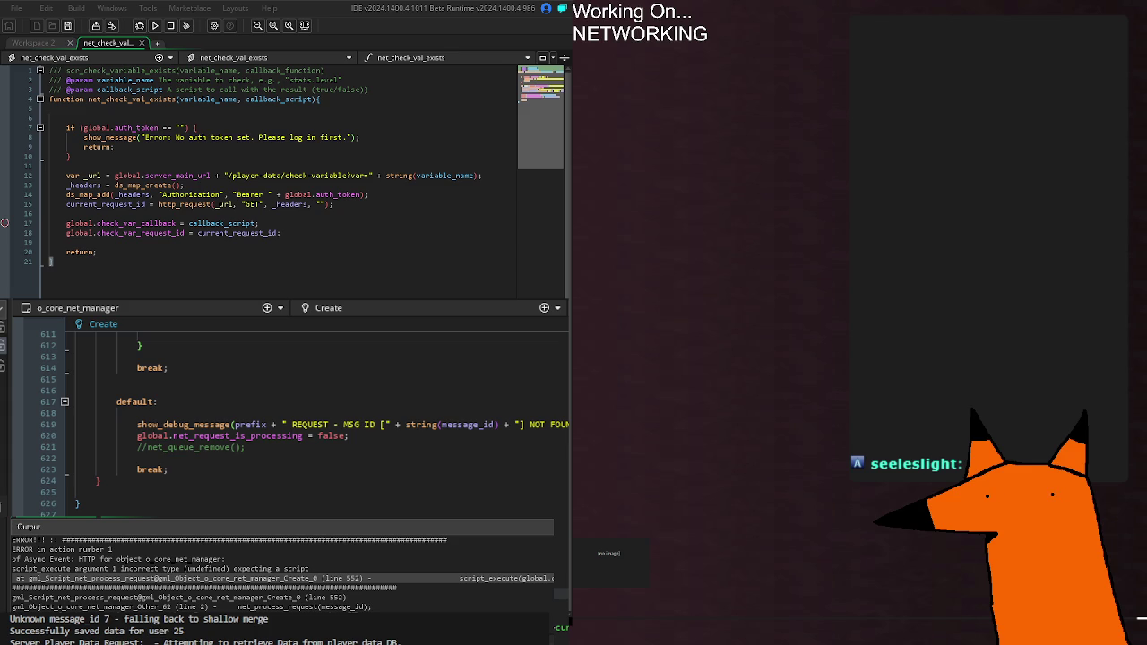
{"action": "scroll", "coordinate": [296, 422], "scroll_direction": "up", "scroll_amount": 10}
{"action": "scroll", "coordinate": [296, 421], "scroll_direction": "up", "scroll_amount": 15}
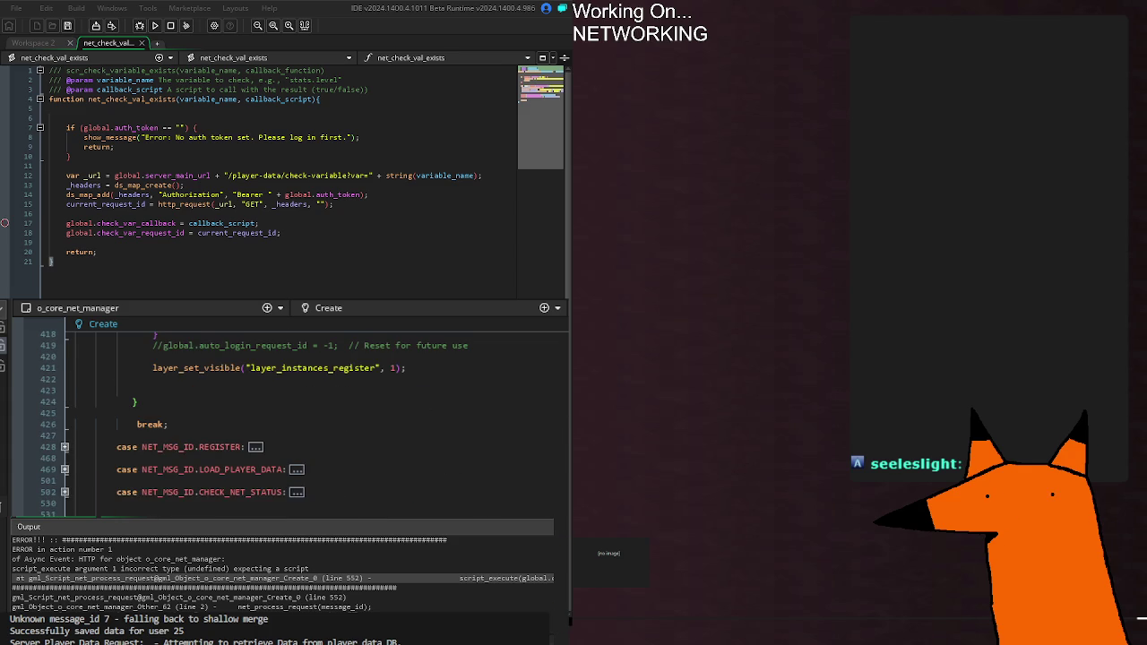
{"action": "scroll", "coordinate": [296, 422], "scroll_direction": "up", "scroll_amount": 10}
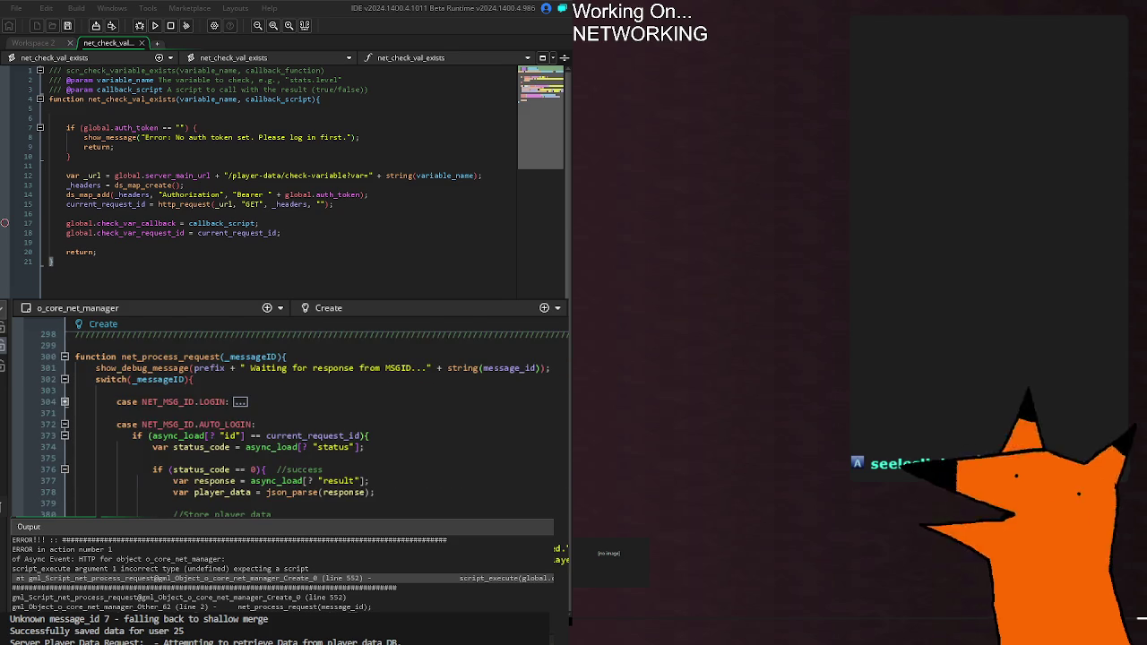
{"action": "scroll", "coordinate": [249, 433], "scroll_direction": "down", "scroll_amount": 6}
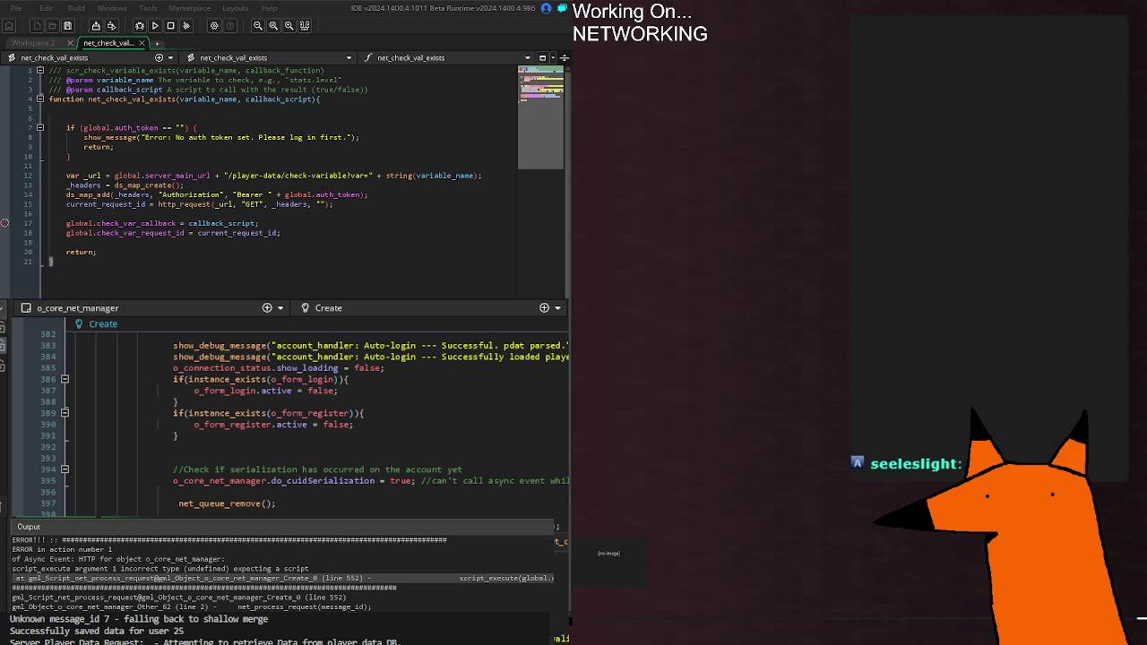
{"action": "scroll", "coordinate": [286, 417], "scroll_direction": "down", "scroll_amount": 8}
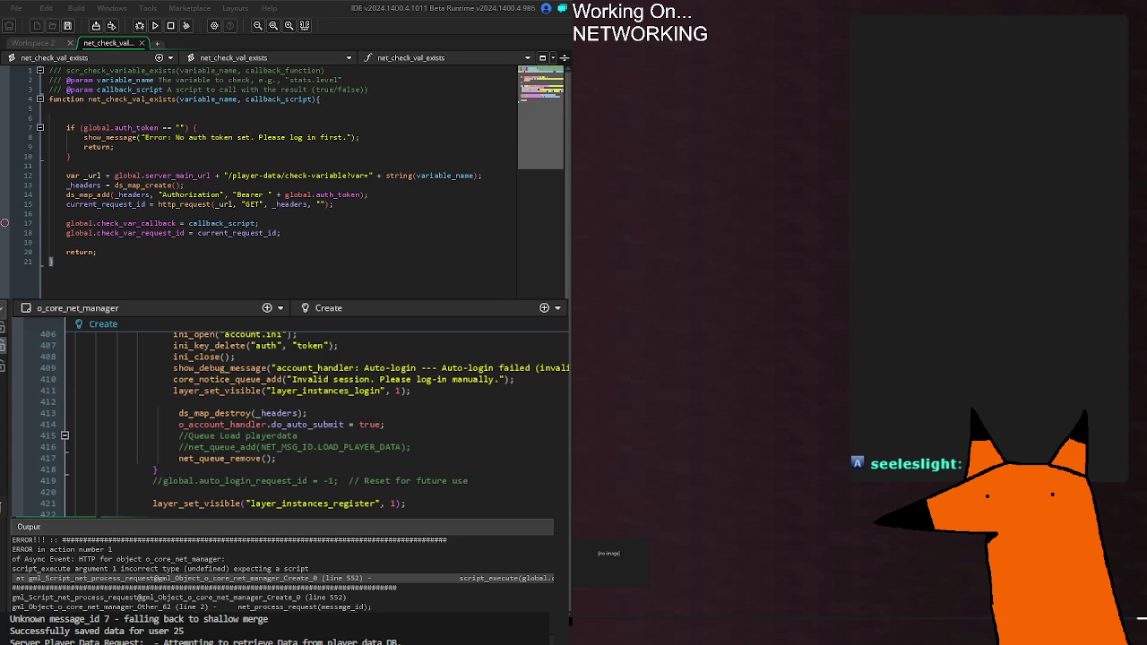
{"action": "scroll", "coordinate": [287, 417], "scroll_direction": "down", "scroll_amount": 4}
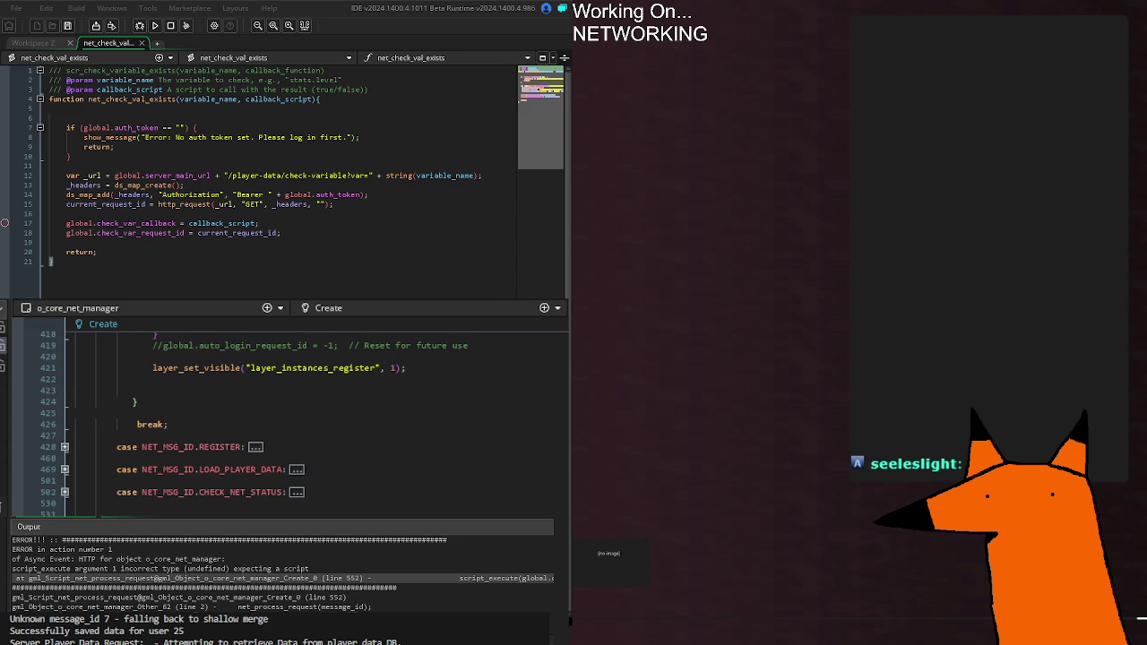
{"action": "scroll", "coordinate": [287, 417], "scroll_direction": "down", "scroll_amount": 2}
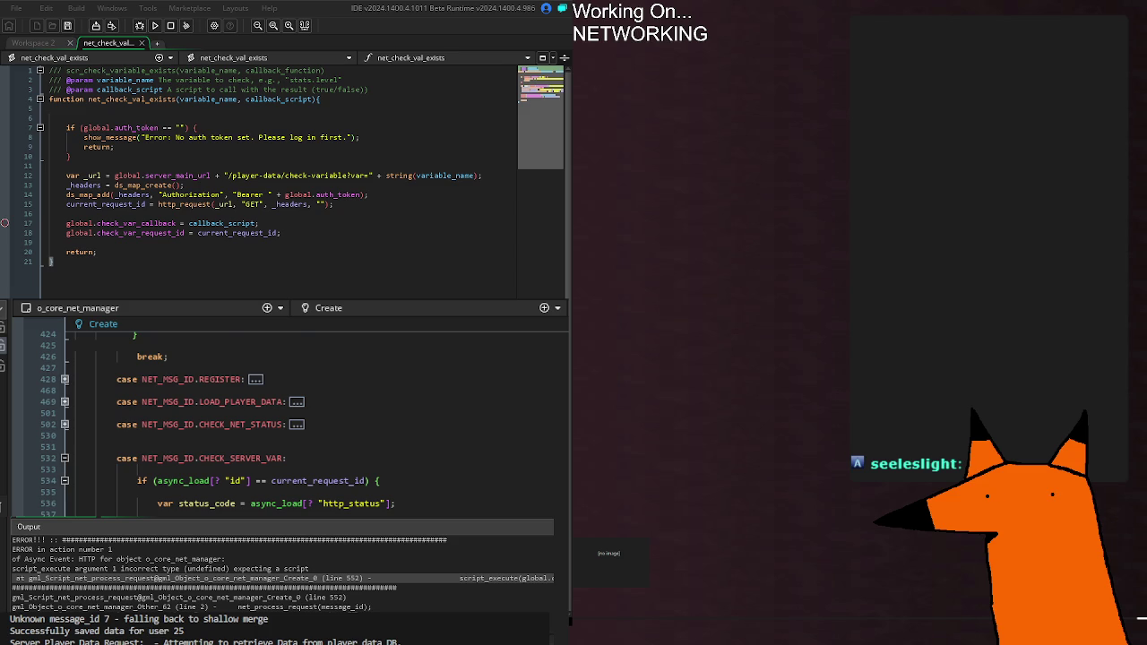
{"action": "scroll", "coordinate": [286, 417], "scroll_direction": "up", "scroll_amount": 14}
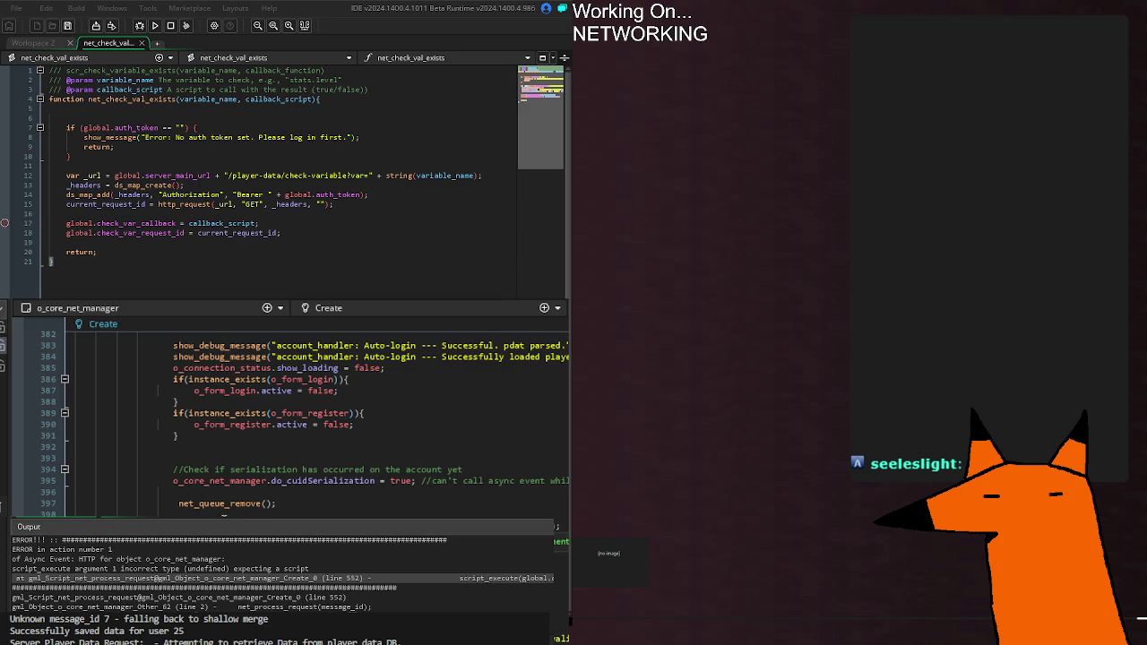
{"action": "scroll", "coordinate": [296, 422], "scroll_direction": "down", "scroll_amount": 10}
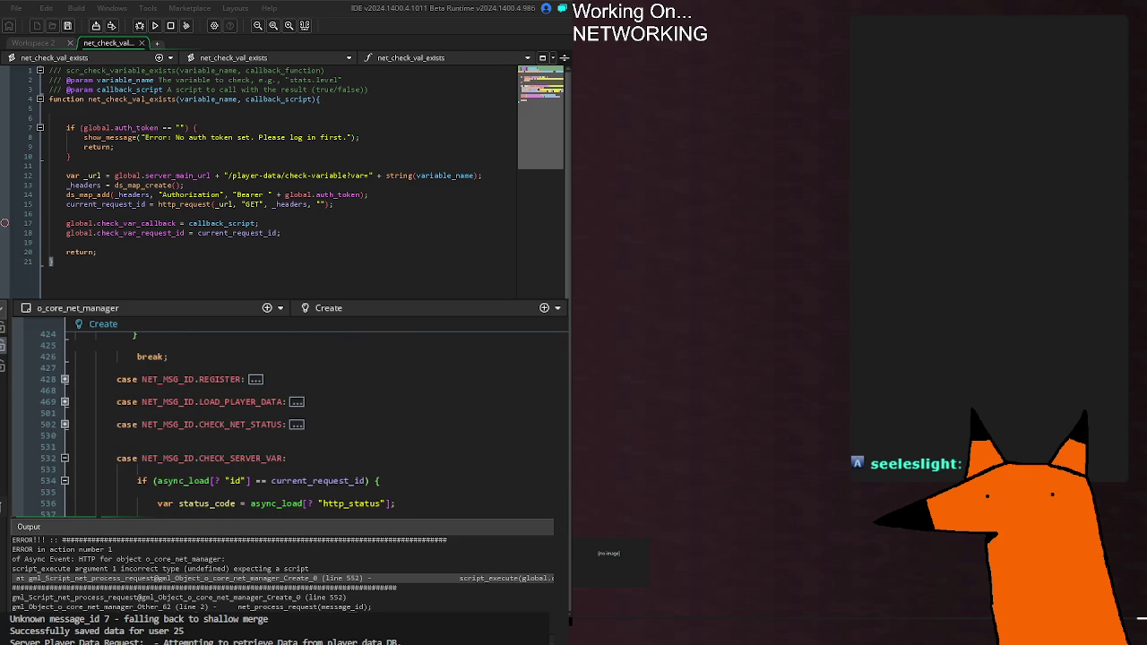
{"action": "scroll", "coordinate": [296, 421], "scroll_direction": "up", "scroll_amount": 15}
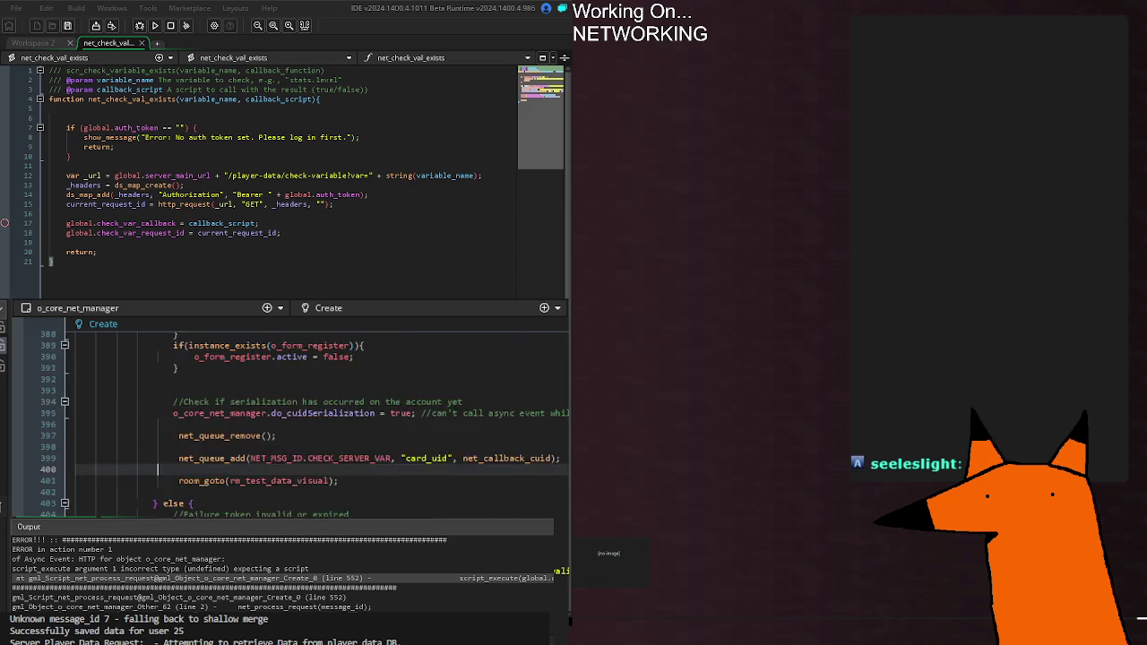
{"action": "scroll", "coordinate": [305, 421], "scroll_direction": "up", "scroll_amount": 20}
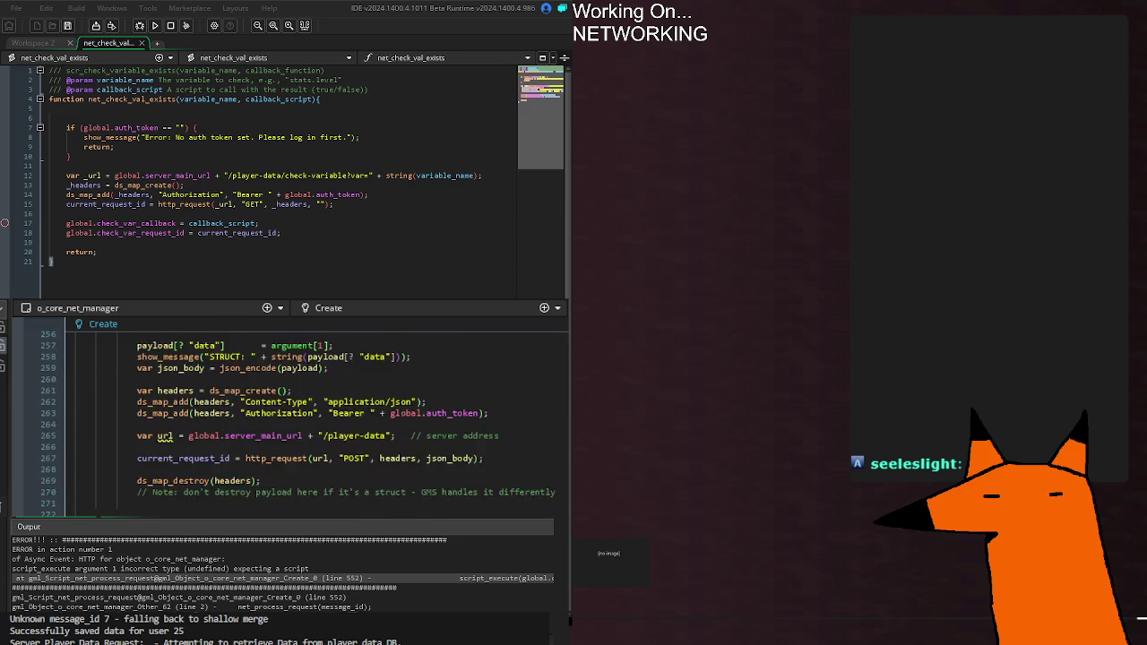
{"action": "scroll", "coordinate": [305, 421], "scroll_direction": "down", "scroll_amount": 2}
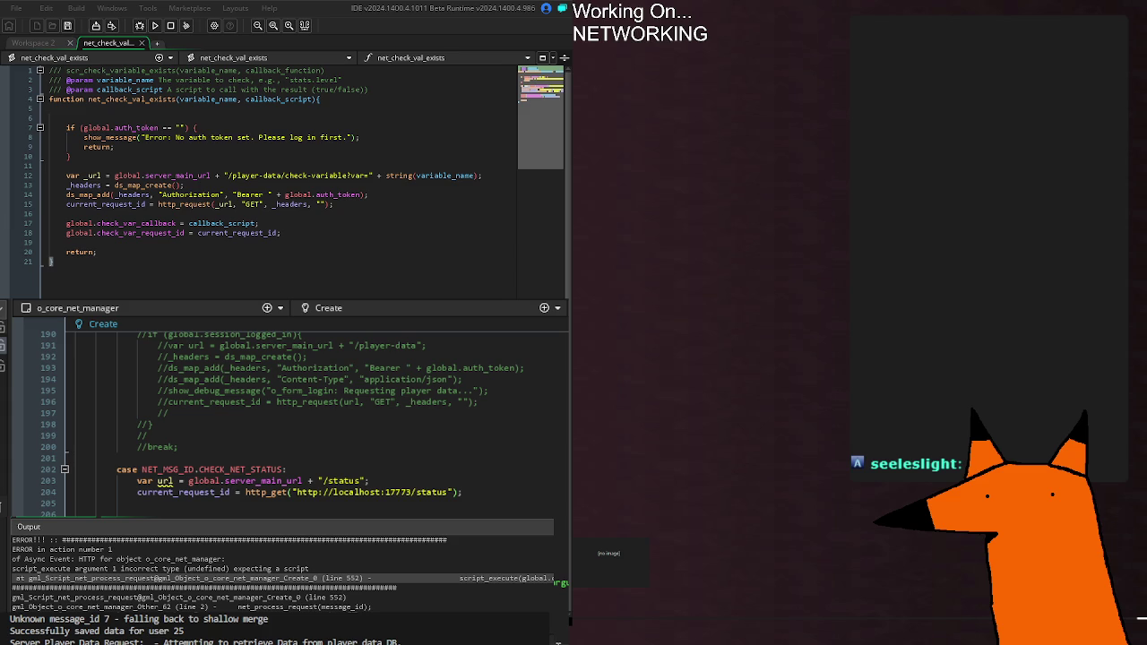
{"action": "key", "text": "F5"}
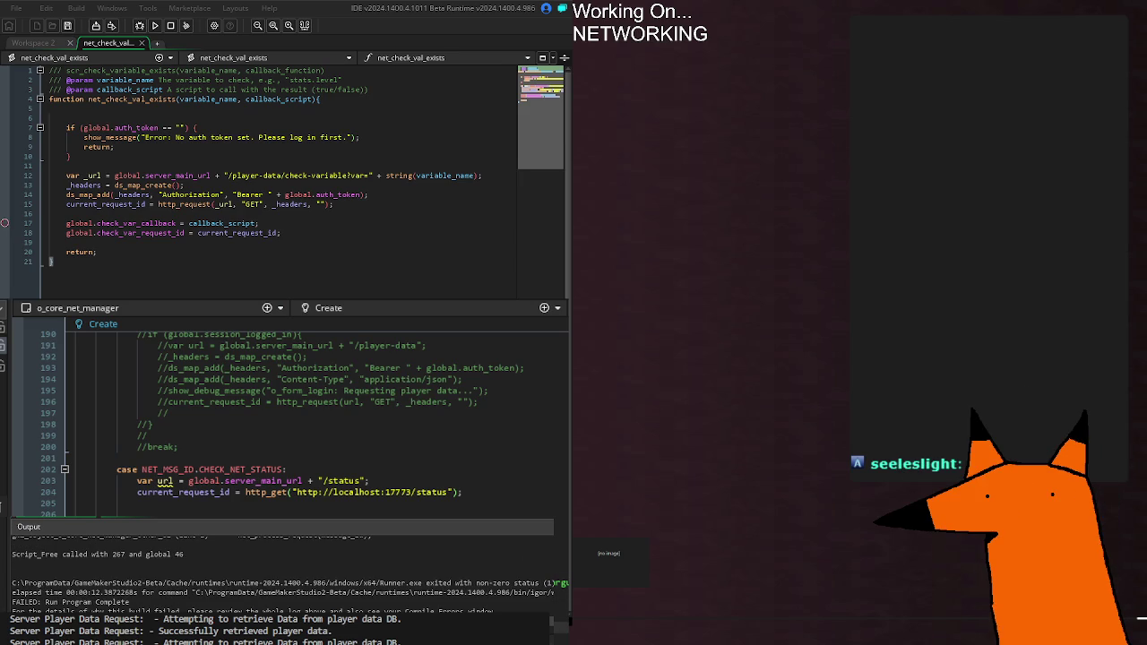
{"action": "scroll", "coordinate": [287, 421], "scroll_direction": "down", "scroll_amount": 10}
{"action": "scroll", "coordinate": [287, 421], "scroll_direction": "down", "scroll_amount": 20}
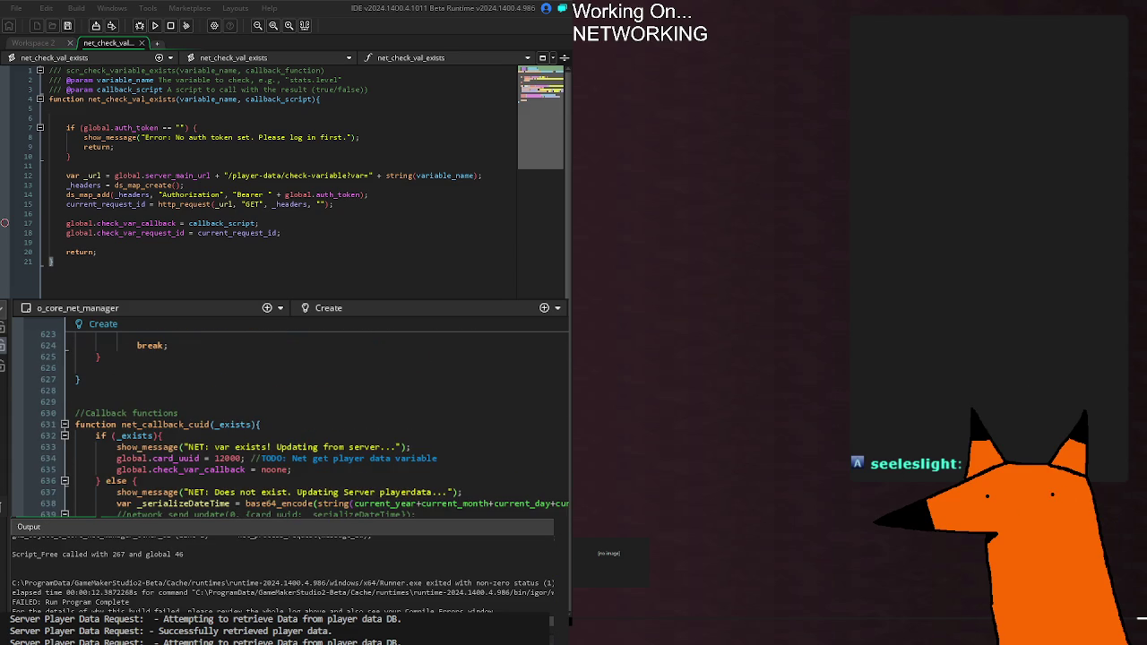
{"action": "scroll", "coordinate": [305, 421], "scroll_direction": "down", "scroll_amount": 8}
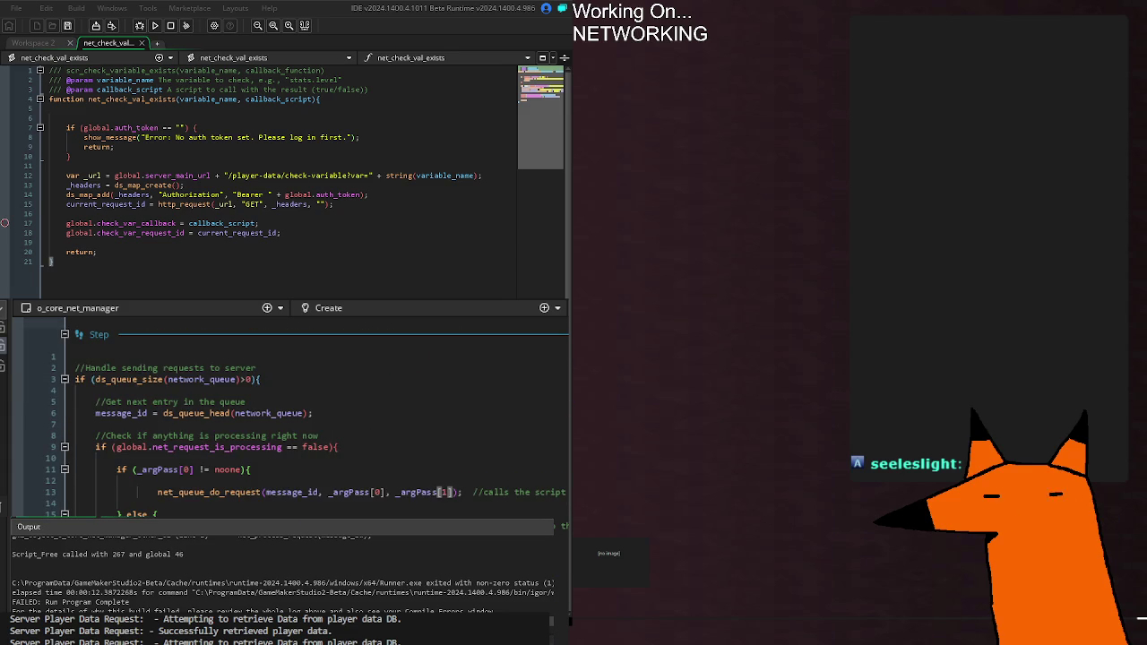
{"action": "scroll", "coordinate": [305, 421], "scroll_direction": "up", "scroll_amount": 8}
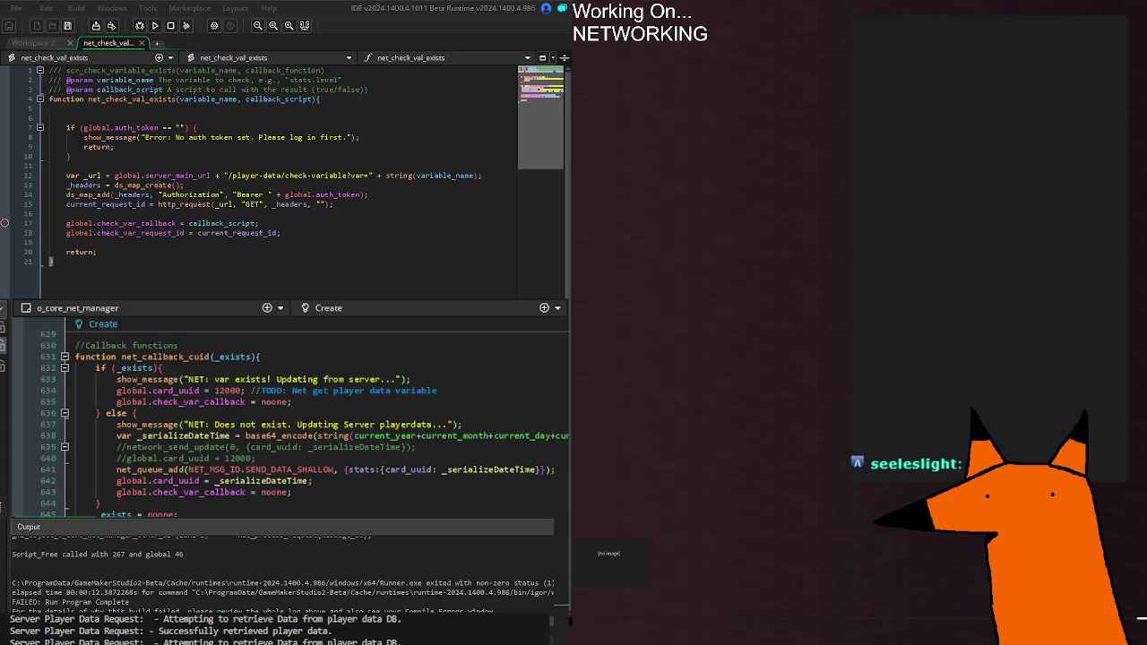
{"action": "scroll", "coordinate": [305, 421], "scroll_direction": "down", "scroll_amount": 6}
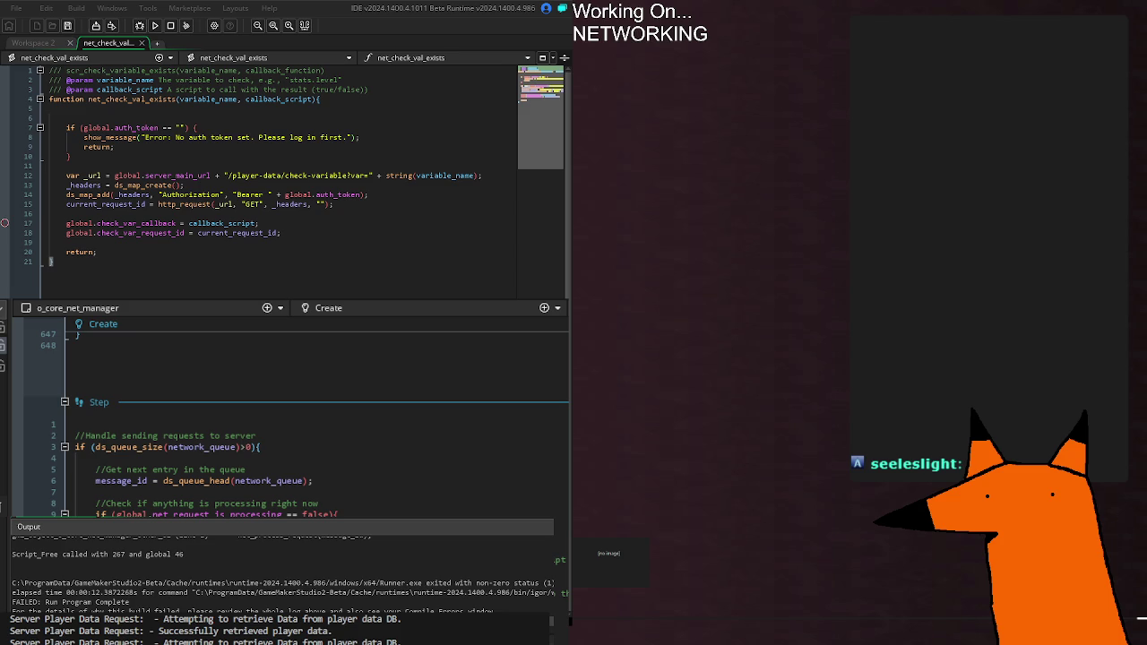
{"action": "scroll", "coordinate": [296, 421], "scroll_direction": "up", "scroll_amount": 20}
{"action": "scroll", "coordinate": [296, 421], "scroll_direction": "down", "scroll_amount": 20}
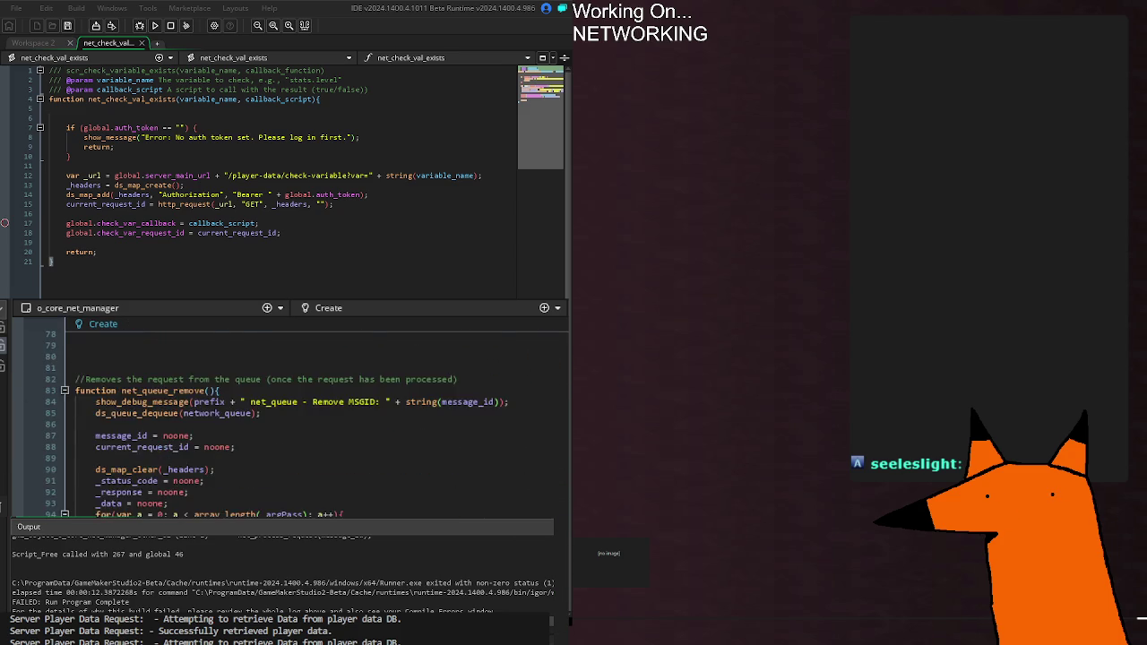
{"action": "scroll", "coordinate": [296, 421], "scroll_direction": "down", "scroll_amount": 2}
{"action": "scroll", "coordinate": [296, 421], "scroll_direction": "up", "scroll_amount": 2}
{"action": "scroll", "coordinate": [226, 507], "scroll_direction": "up", "scroll_amount": 10}
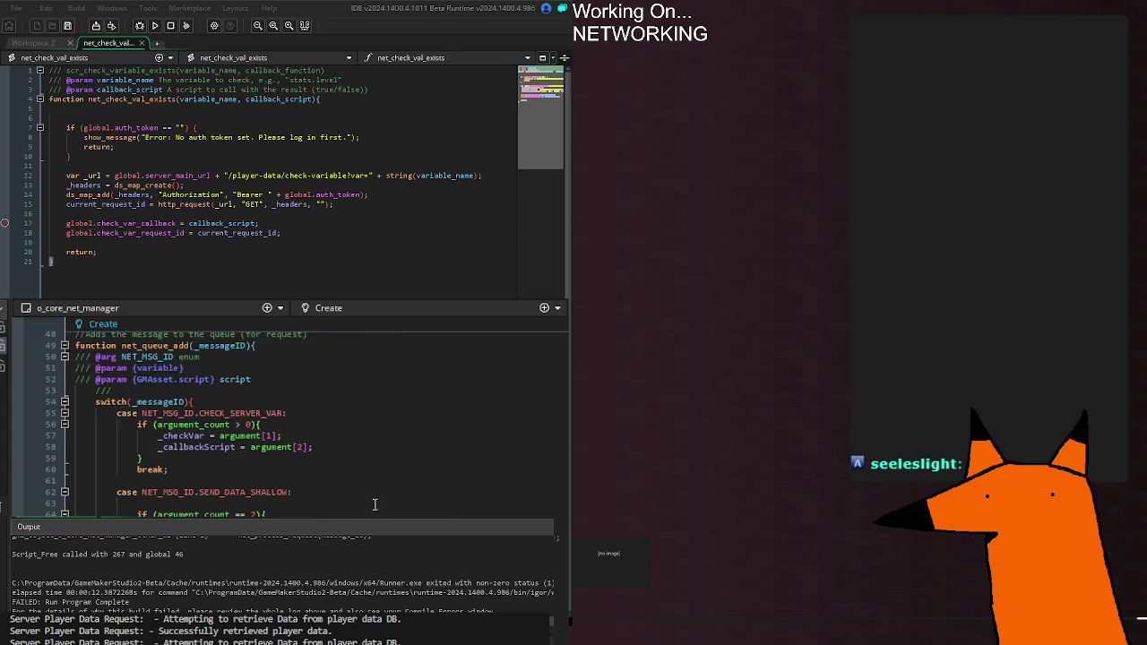
Replace line 57's _checkVar assignment with '_argPass[0] = argument[1];'.
{"action": "mouse_move", "coordinate": [245, 489]}
{"action": "left_click", "coordinate": [193, 436]}
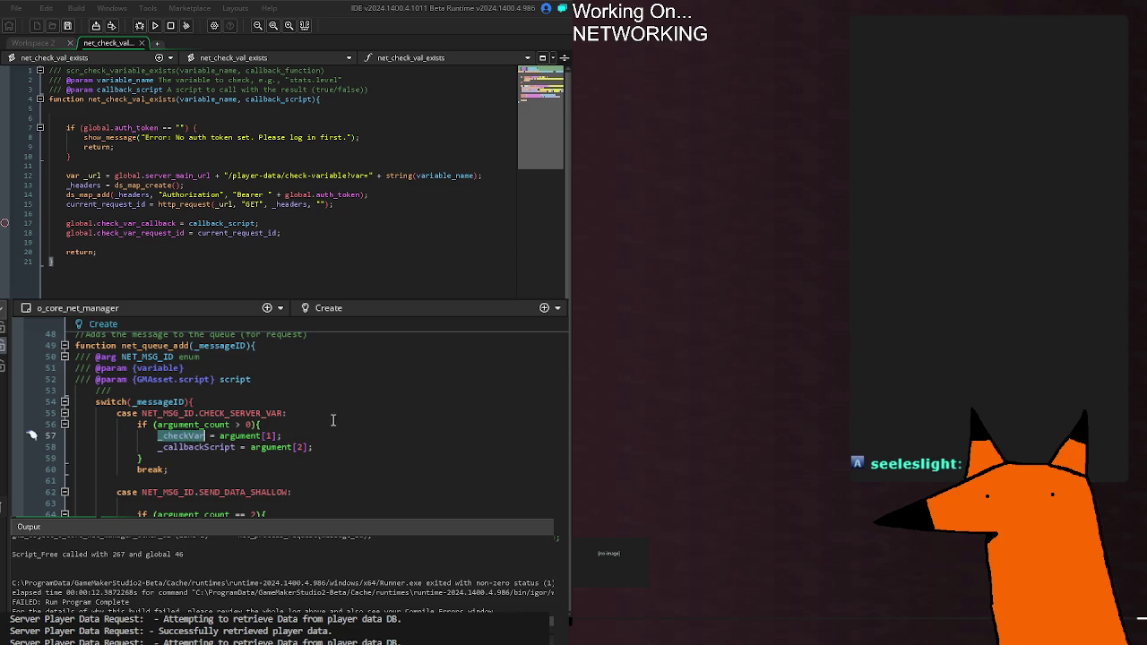
{"action": "left_click", "coordinate": [334, 422]}
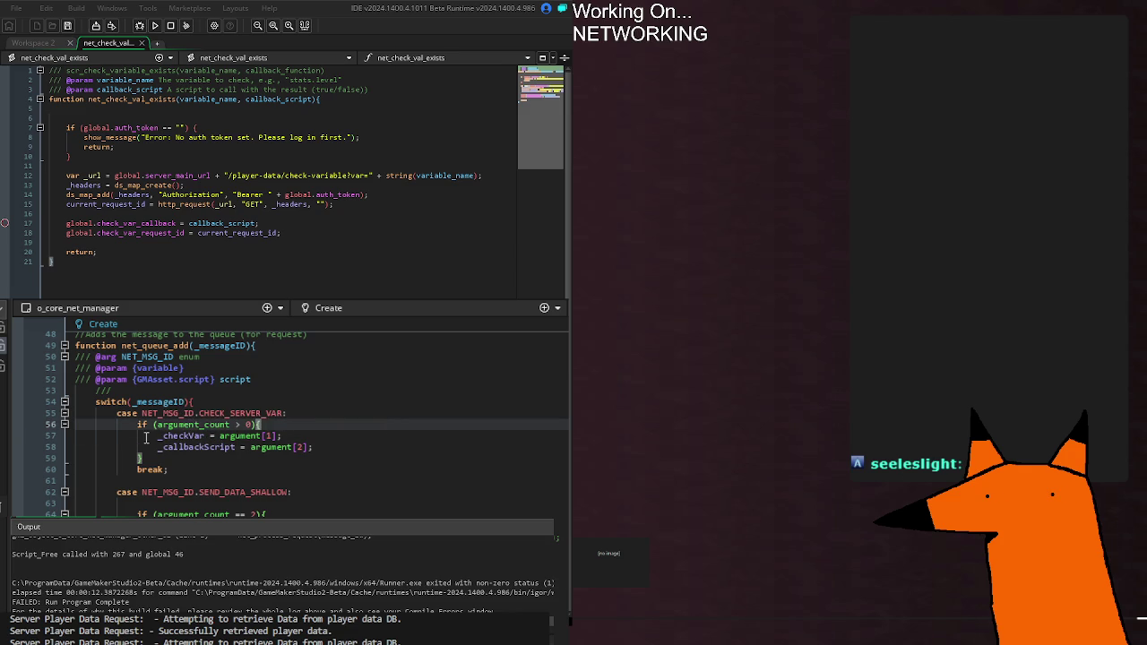
{"action": "left_click", "coordinate": [156, 439]}
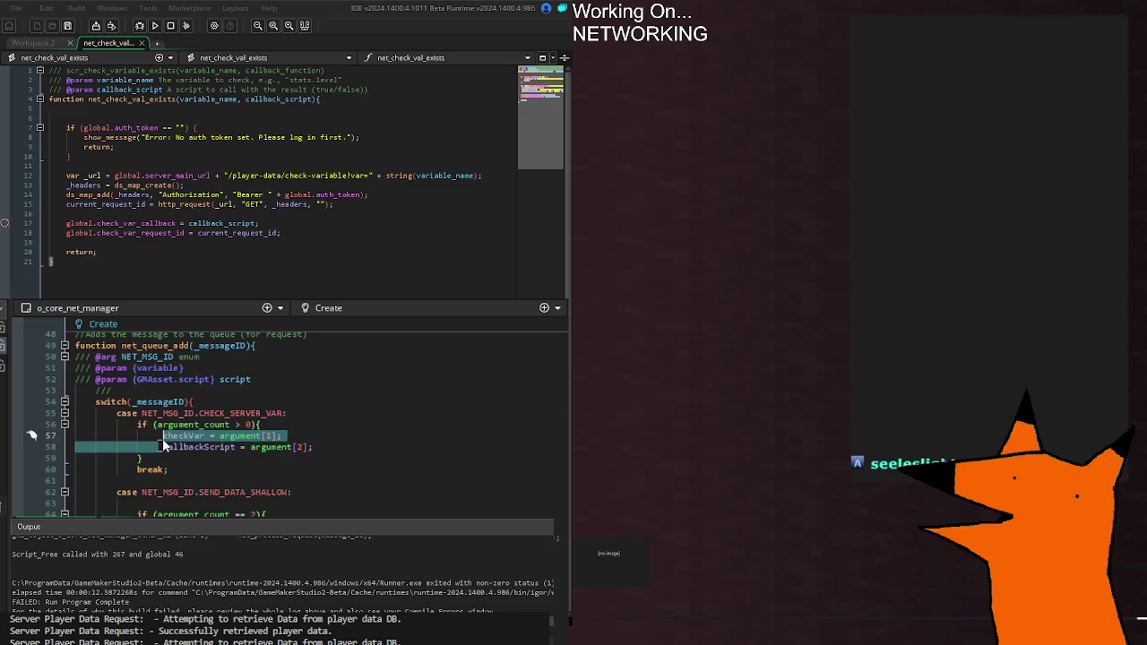
{"action": "left_click_drag", "start_coordinate": [158, 436], "coordinate": [384, 435]}
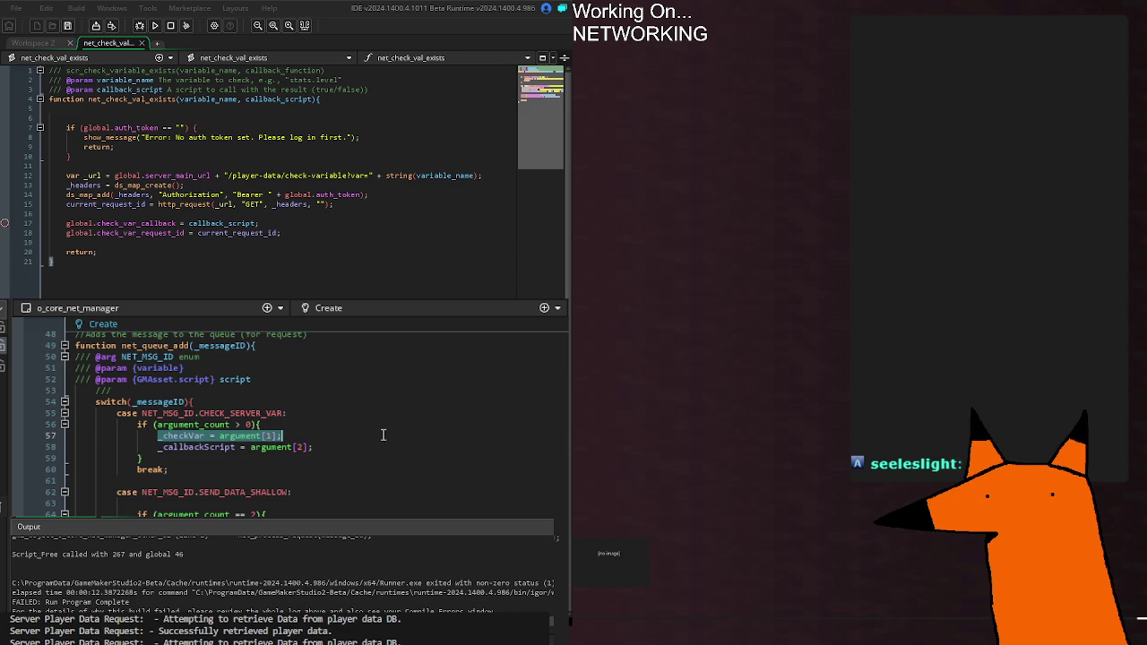
{"action": "type", "text": "_argPass"}
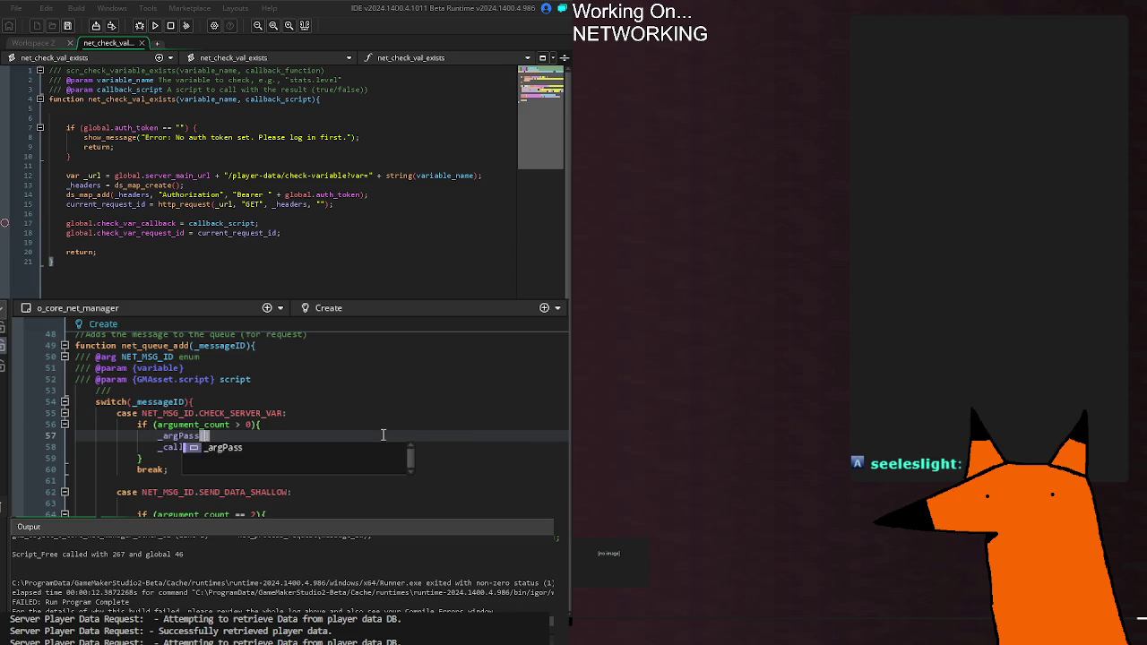
{"action": "type", "text": "[0] = argu"}
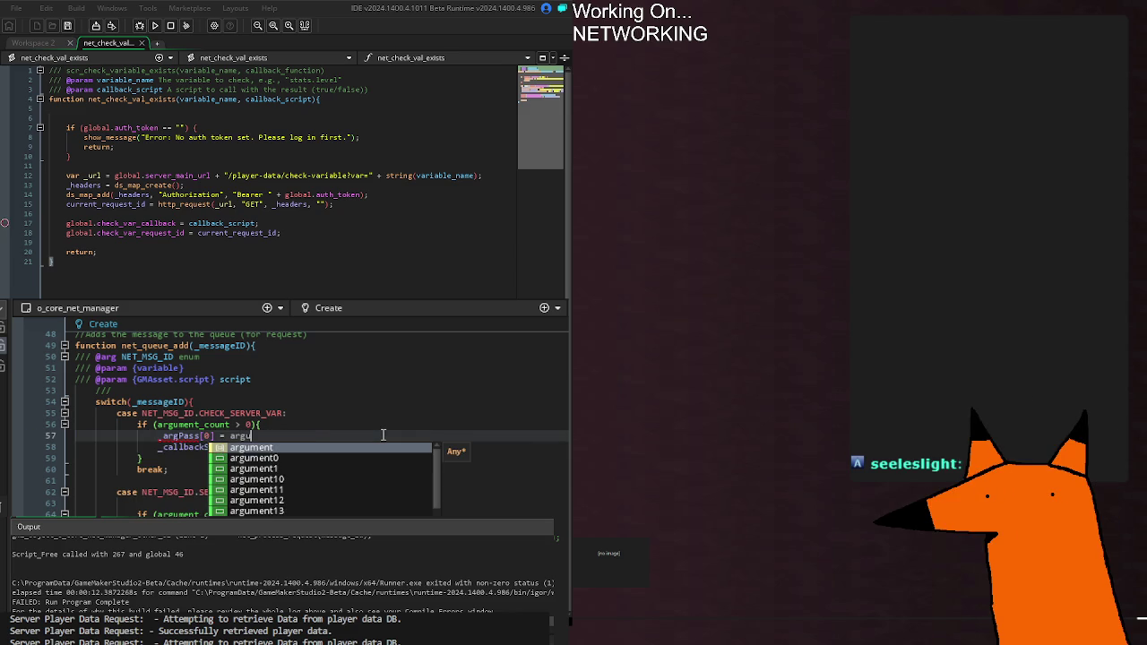
{"action": "type", "text": "ment[1];"}
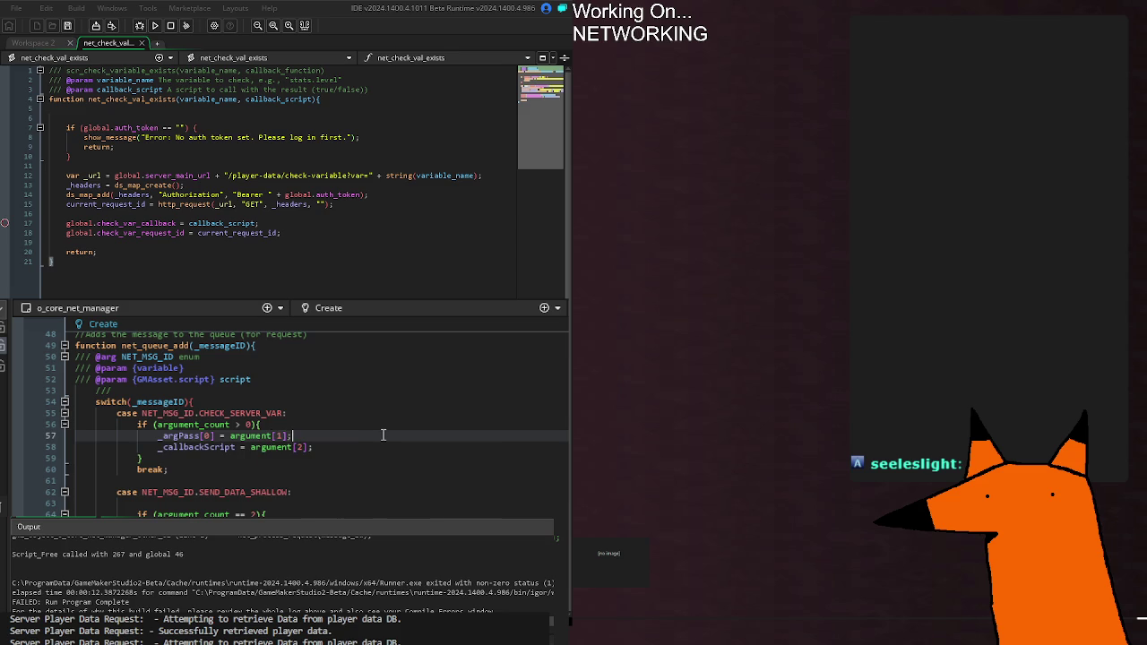
Change _callbackScript on line 58 to _argPass[1] and review every _argPass use.
{"action": "double_click", "coordinate": [189, 448]}
{"action": "type", "text": "_arg"}
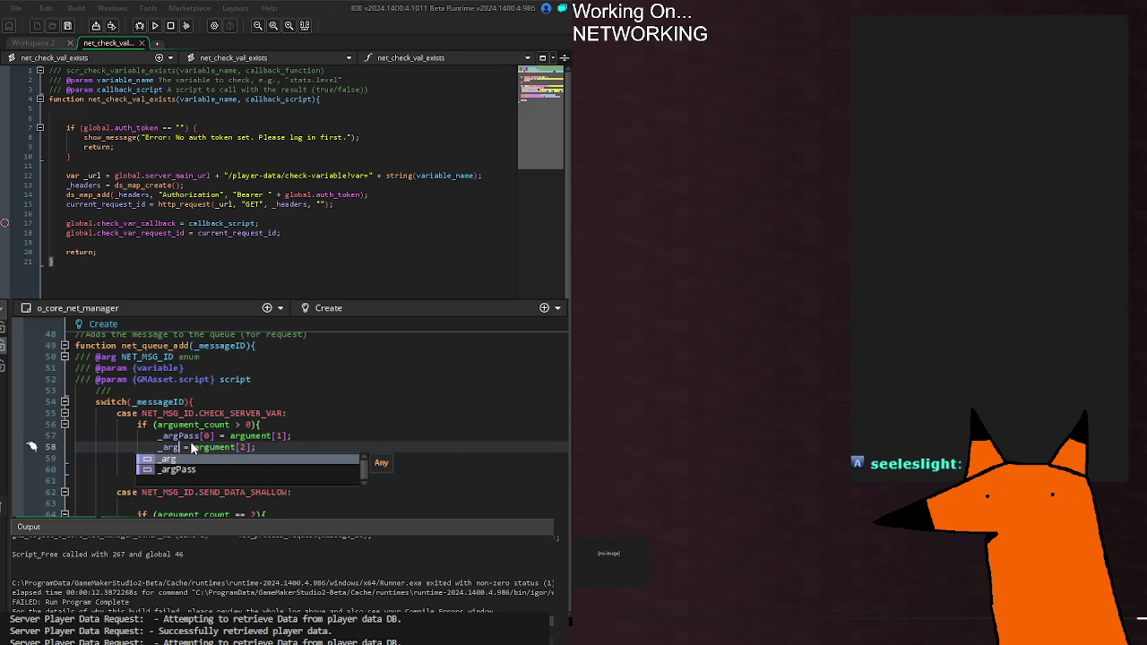
{"action": "type", "text": "Pass[1"}
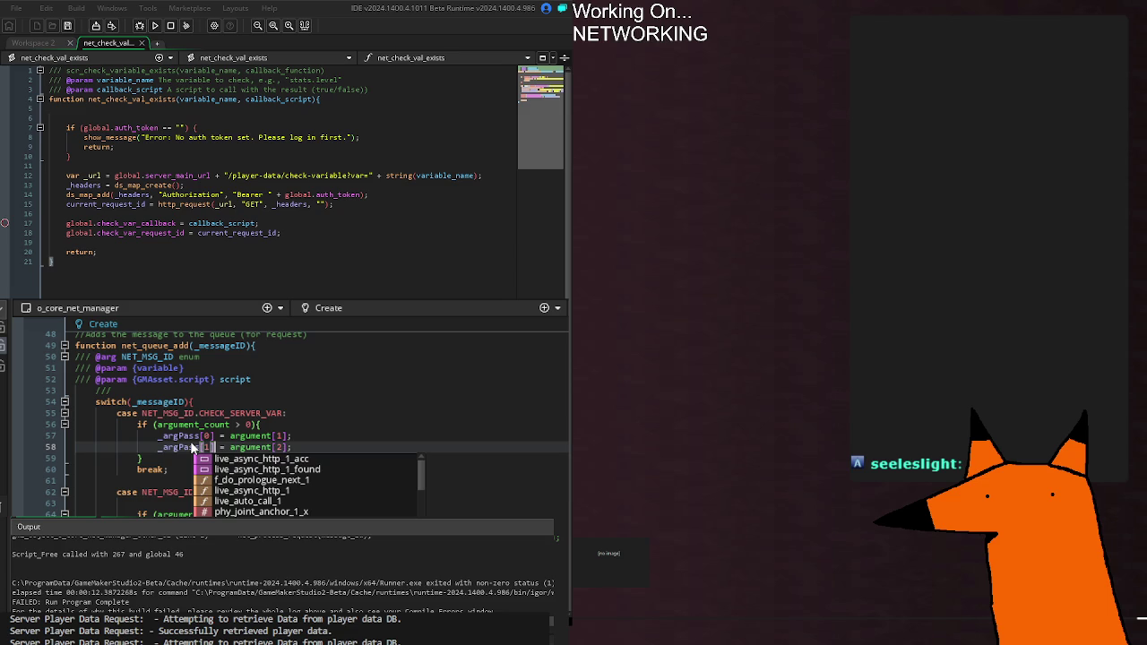
{"action": "right_click", "coordinate": [190, 441]}
{"action": "key", "text": "Escape"}
{"action": "left_click", "coordinate": [290, 461]}
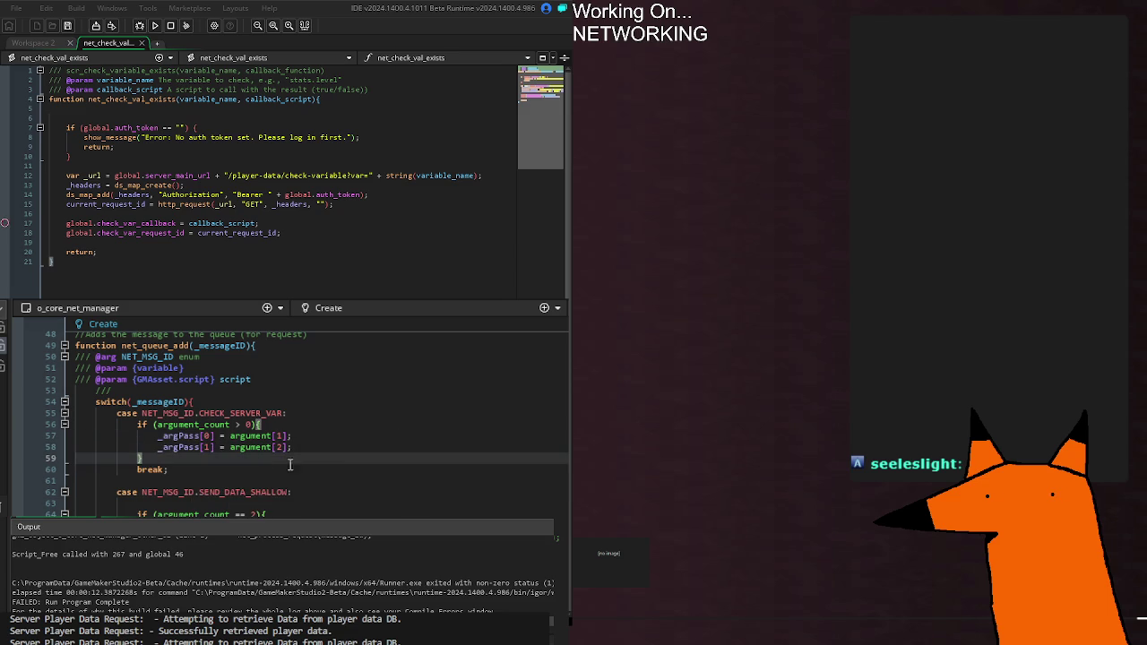
{"action": "left_click", "coordinate": [290, 447]}
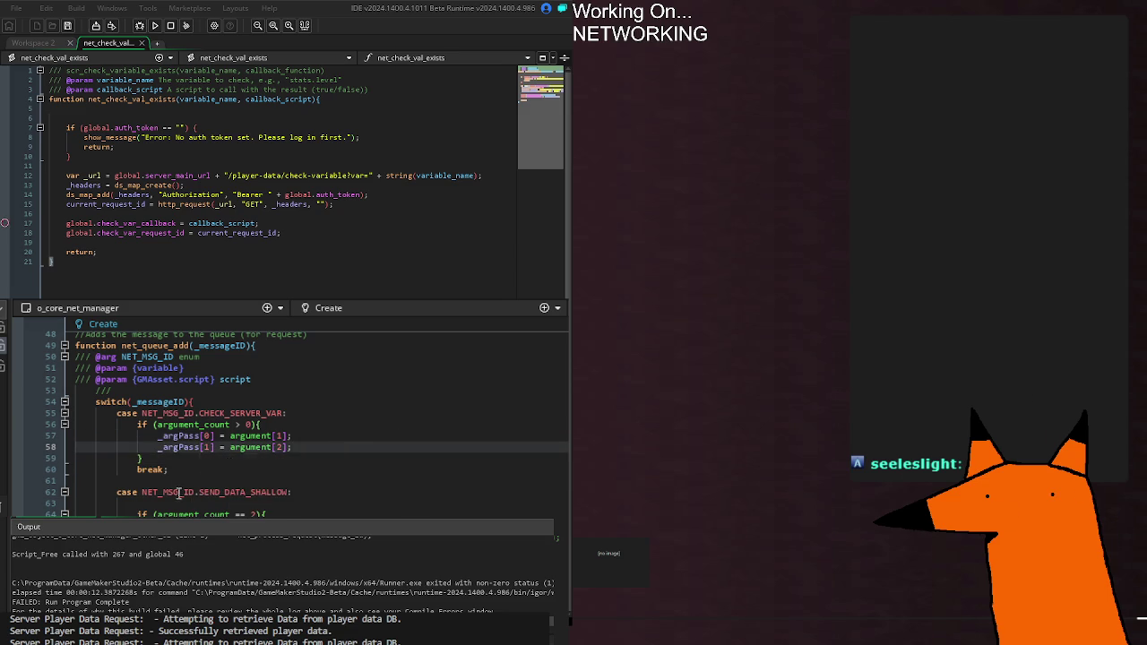
{"action": "double_click", "coordinate": [285, 492]}
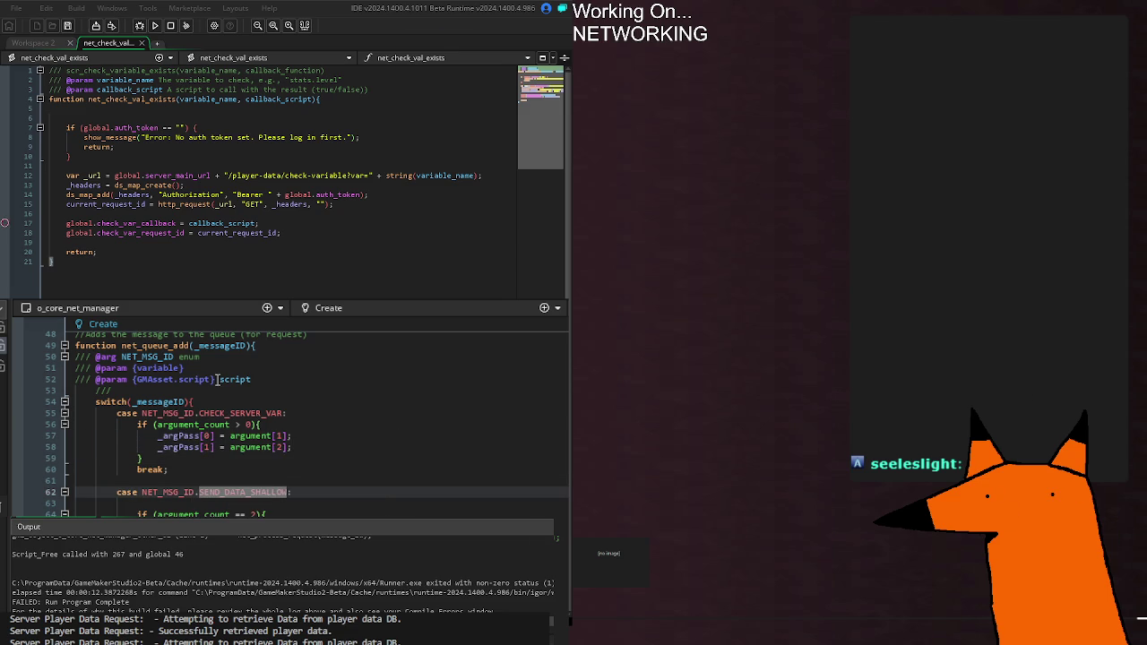
{"action": "double_click", "coordinate": [184, 448]}
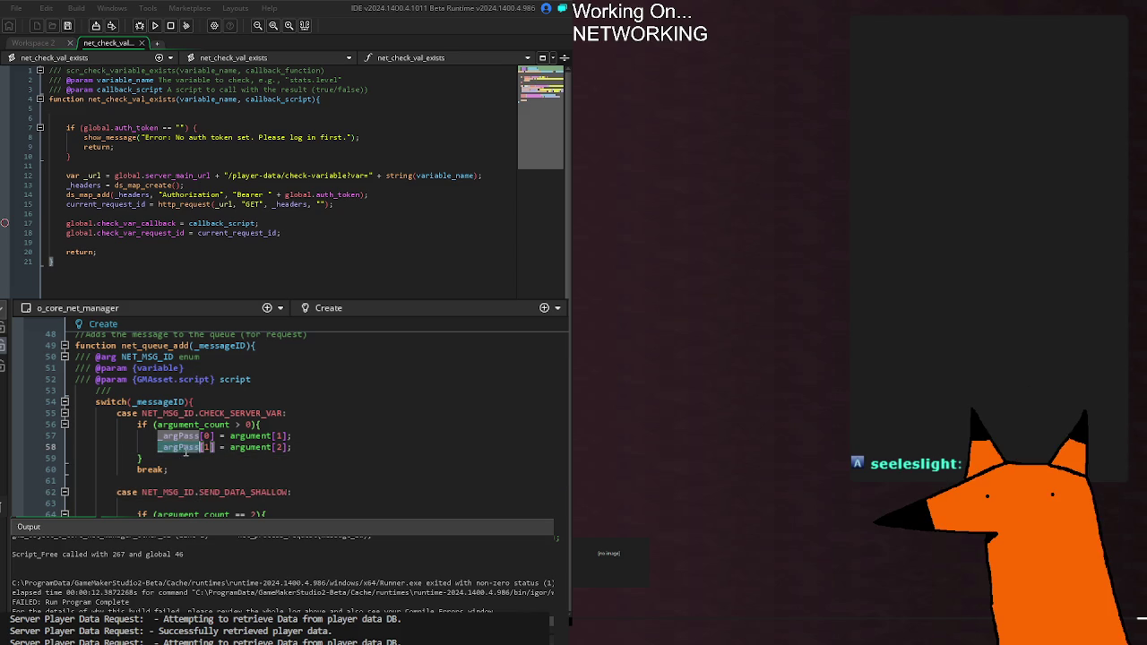
{"action": "scroll", "coordinate": [301, 431], "scroll_direction": "up", "scroll_amount": 6}
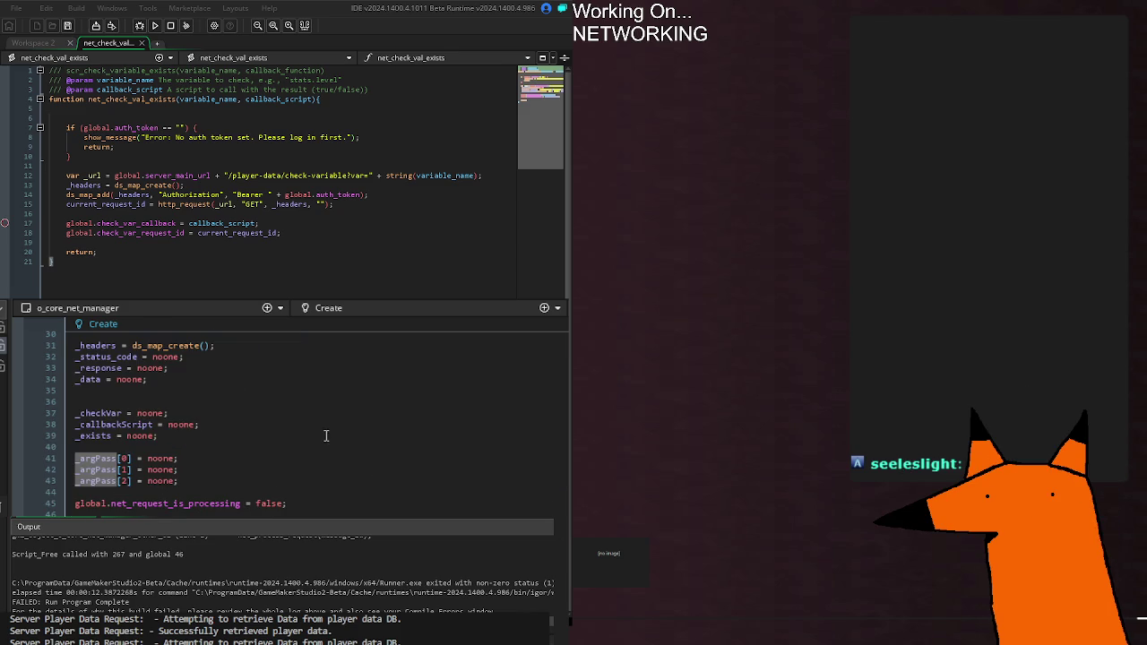
{"action": "scroll", "coordinate": [326, 435], "scroll_direction": "down", "scroll_amount": 6}
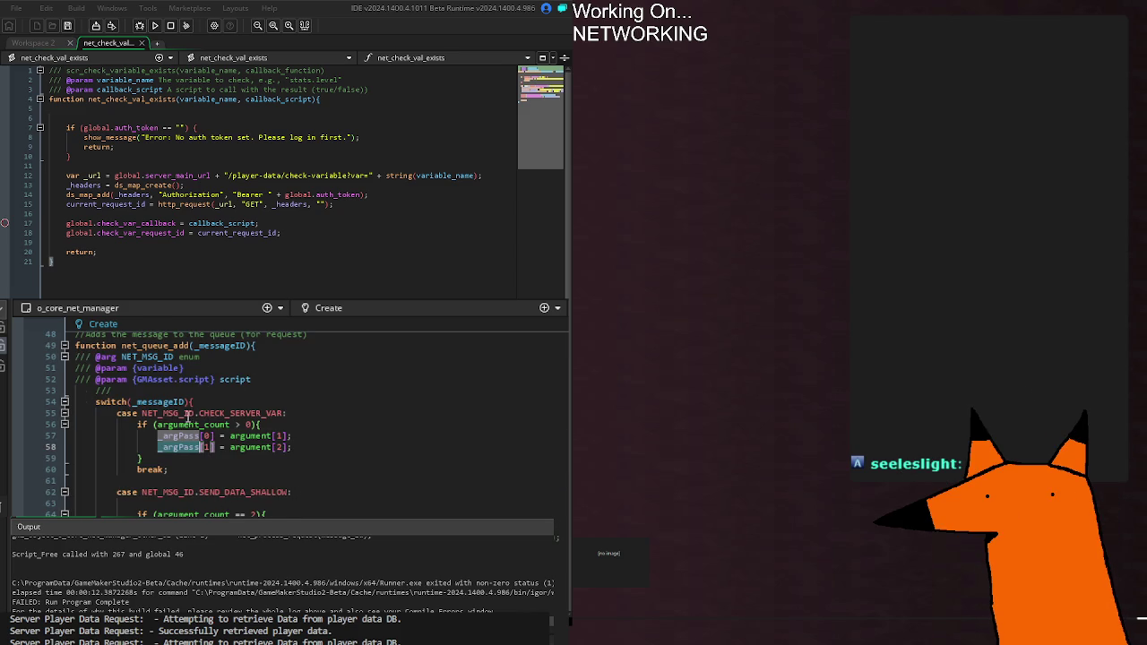
{"action": "scroll", "coordinate": [188, 417], "scroll_direction": "down", "scroll_amount": 15}
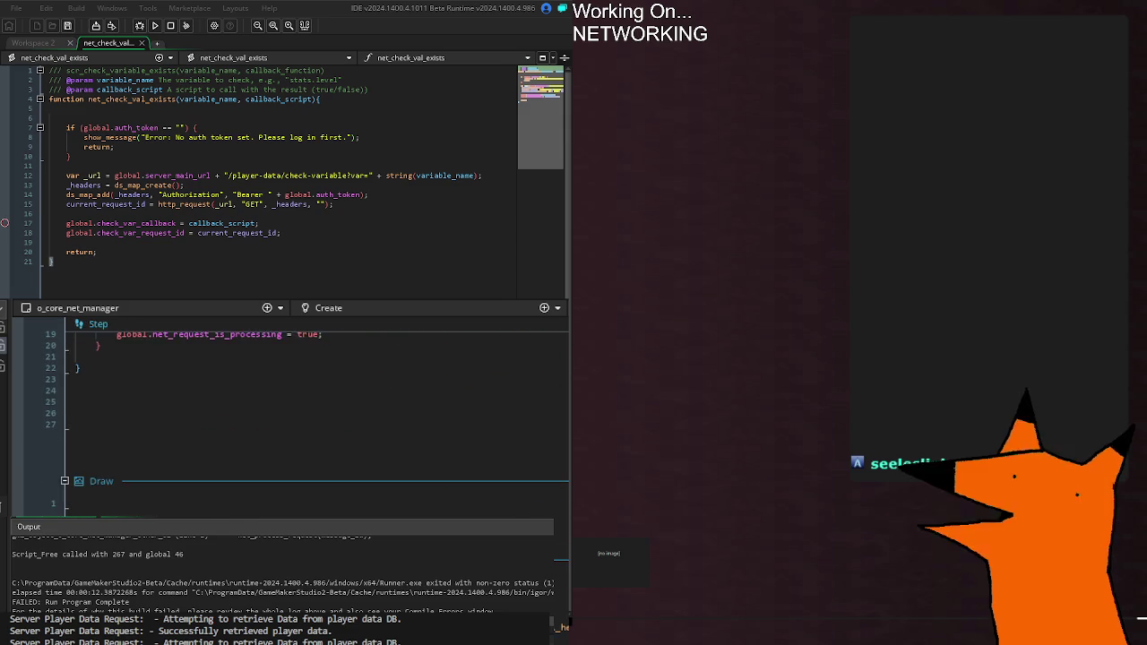
{"action": "scroll", "coordinate": [299, 470], "scroll_direction": "up", "scroll_amount": 10}
{"action": "scroll", "coordinate": [299, 470], "scroll_direction": "down", "scroll_amount": 3}
{"action": "scroll", "coordinate": [299, 470], "scroll_direction": "up", "scroll_amount": 2}
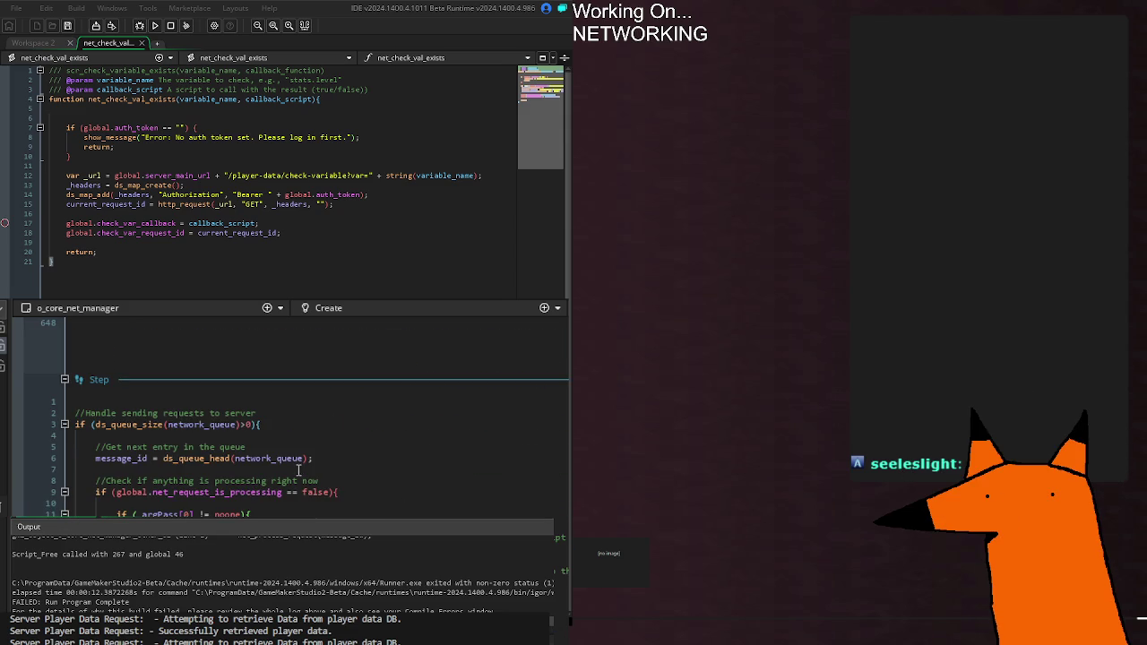
{"action": "scroll", "coordinate": [296, 502], "scroll_direction": "up", "scroll_amount": 20}
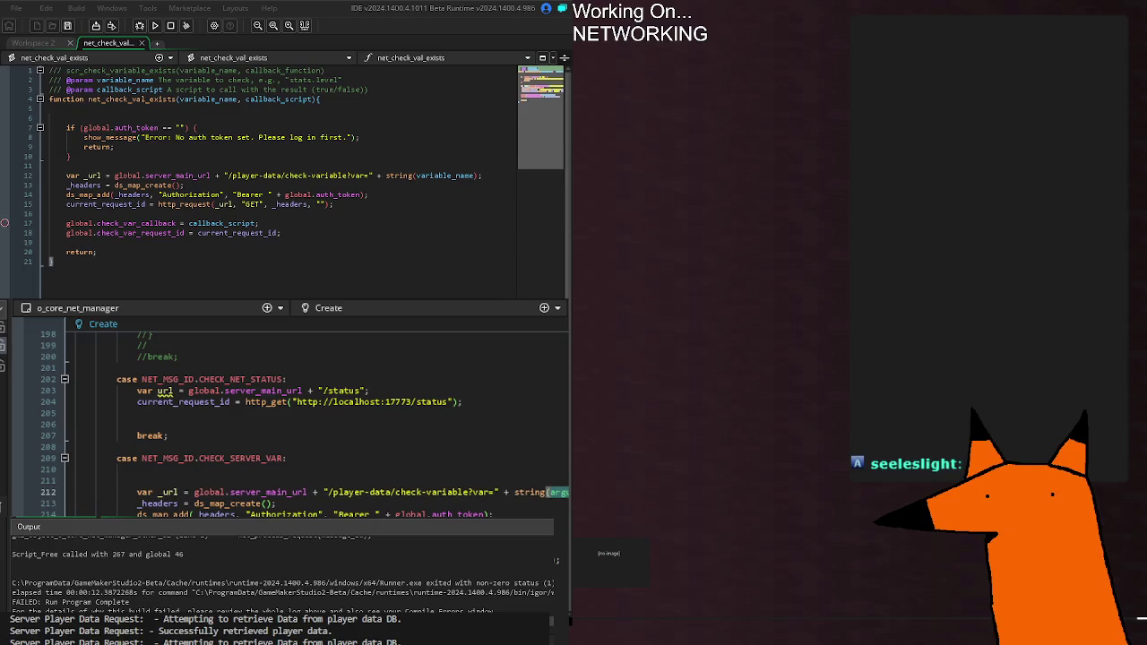
Replace the string() argument in line 212's URL with the _argPass entry.
{"action": "key", "text": "ctrl+BackSpace"}
{"action": "type", "text": "_arg"}
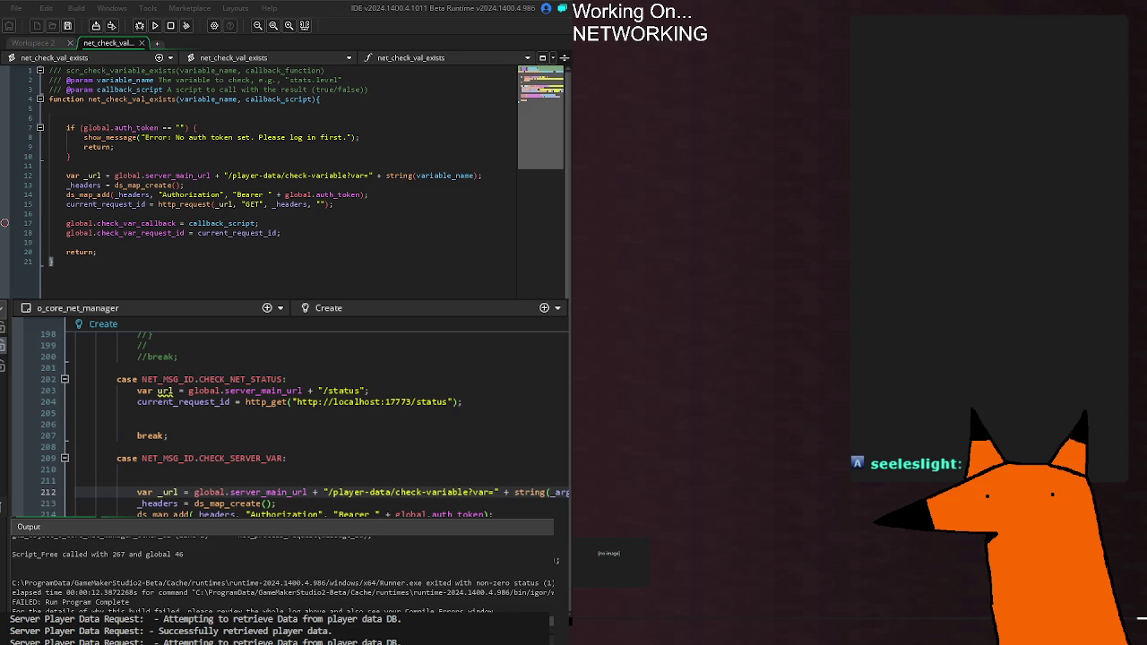
{"action": "left_click", "coordinate": [137, 480]}
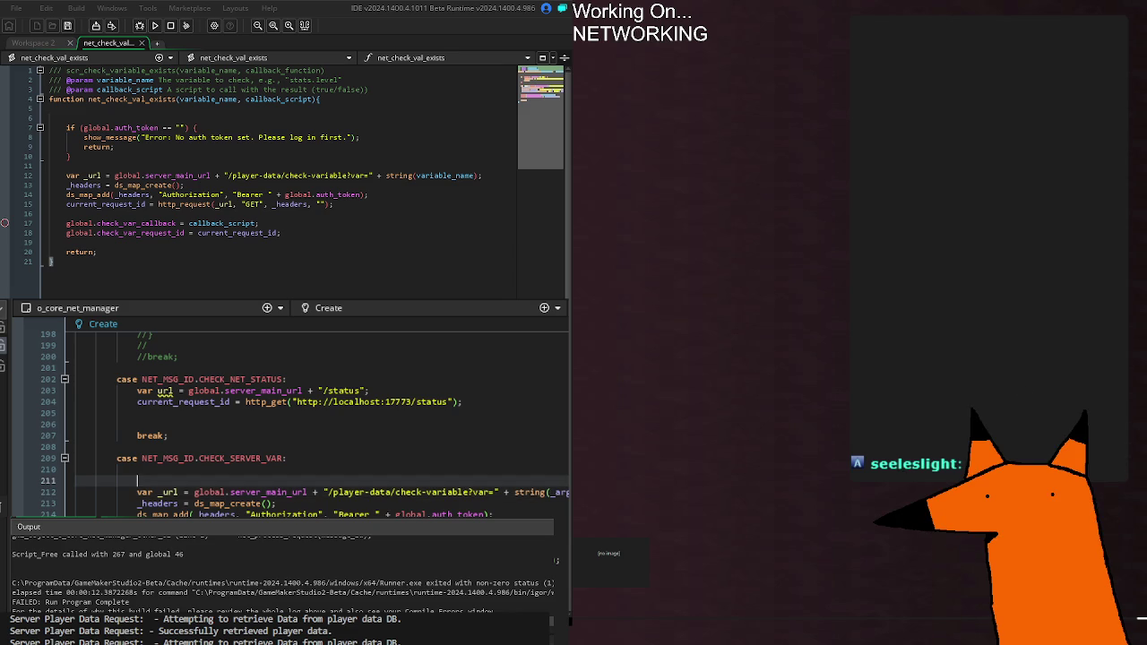
{"action": "left_click", "coordinate": [556, 562]}
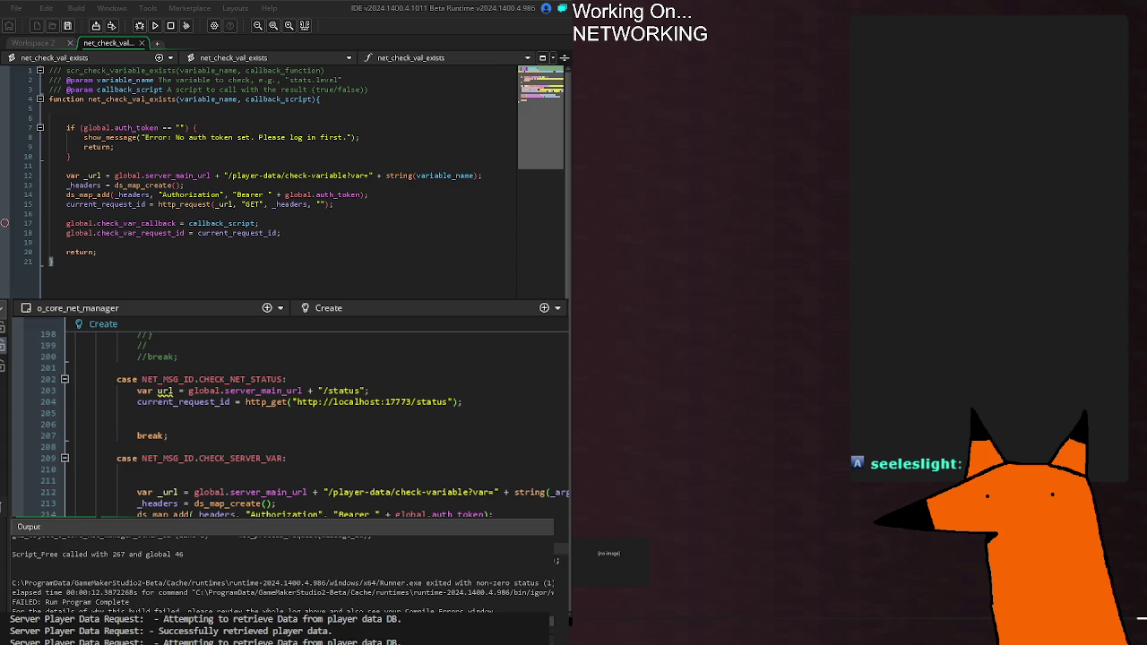
Rerun the game, which now reports the variable does not exist instead of crashing.
{"action": "left_click", "coordinate": [260, 515]}
{"action": "key", "text": "End"}
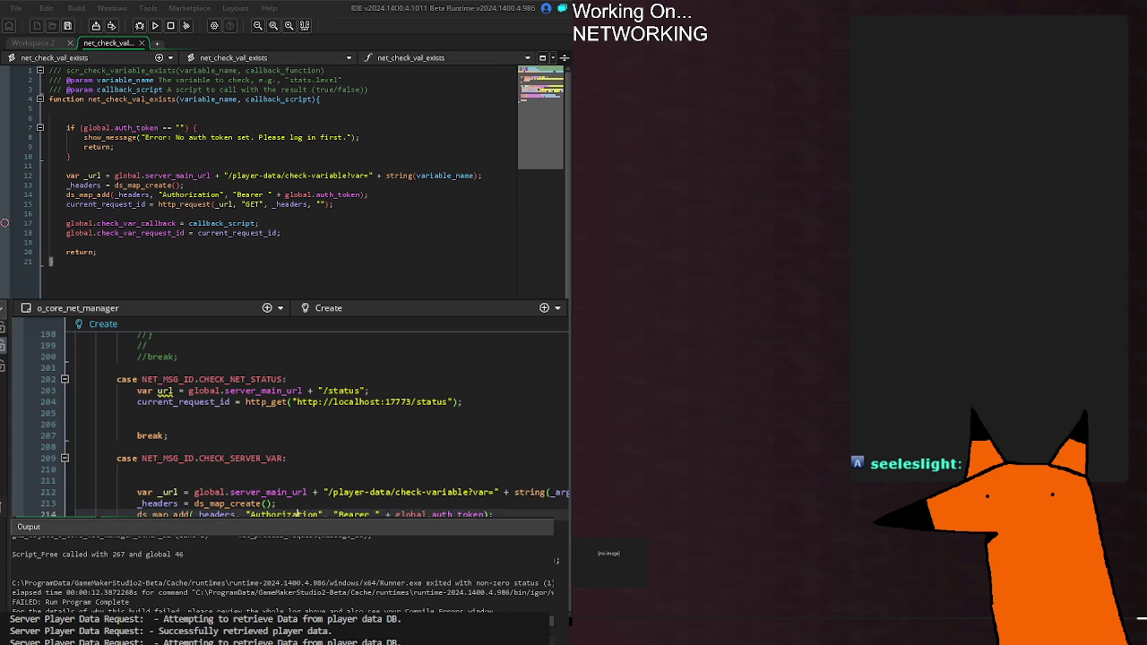
{"action": "key", "text": "F5"}
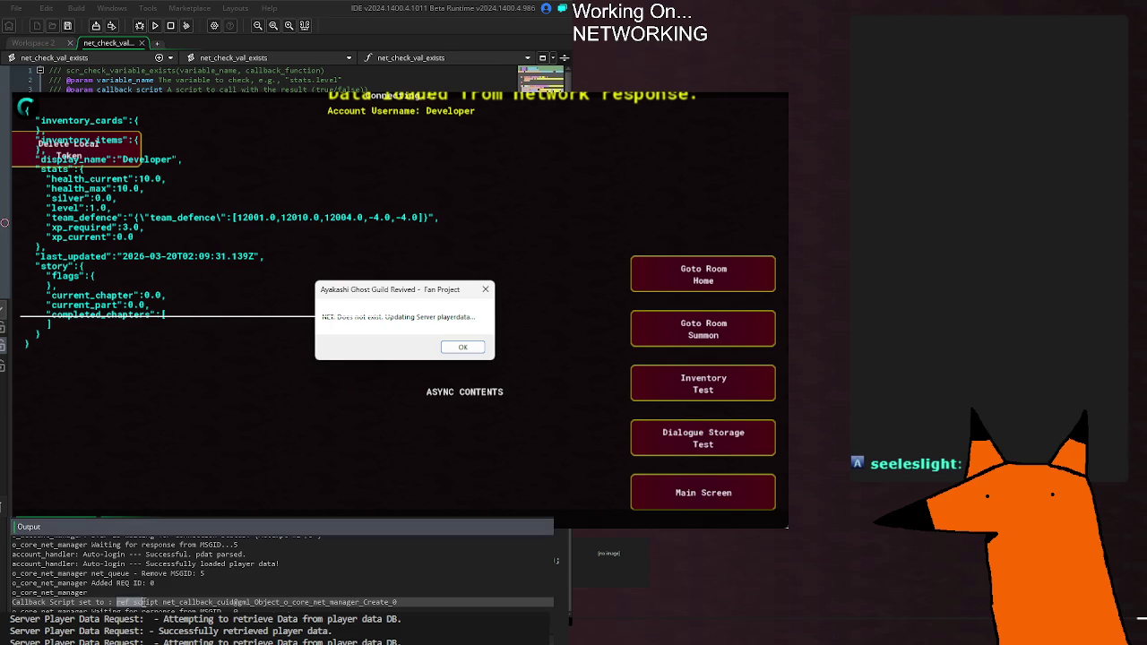
{"action": "left_click_drag", "start_coordinate": [160, 602], "coordinate": [432, 603]}
{"action": "left_click", "coordinate": [432, 602]}
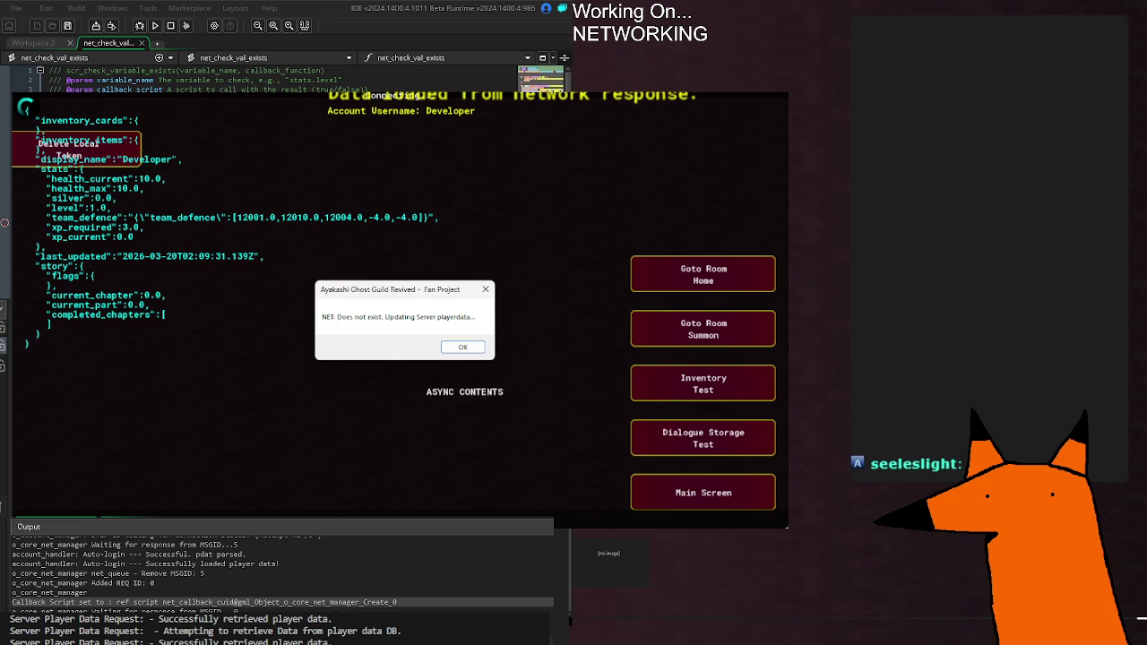
{"action": "left_click", "coordinate": [223, 577]}
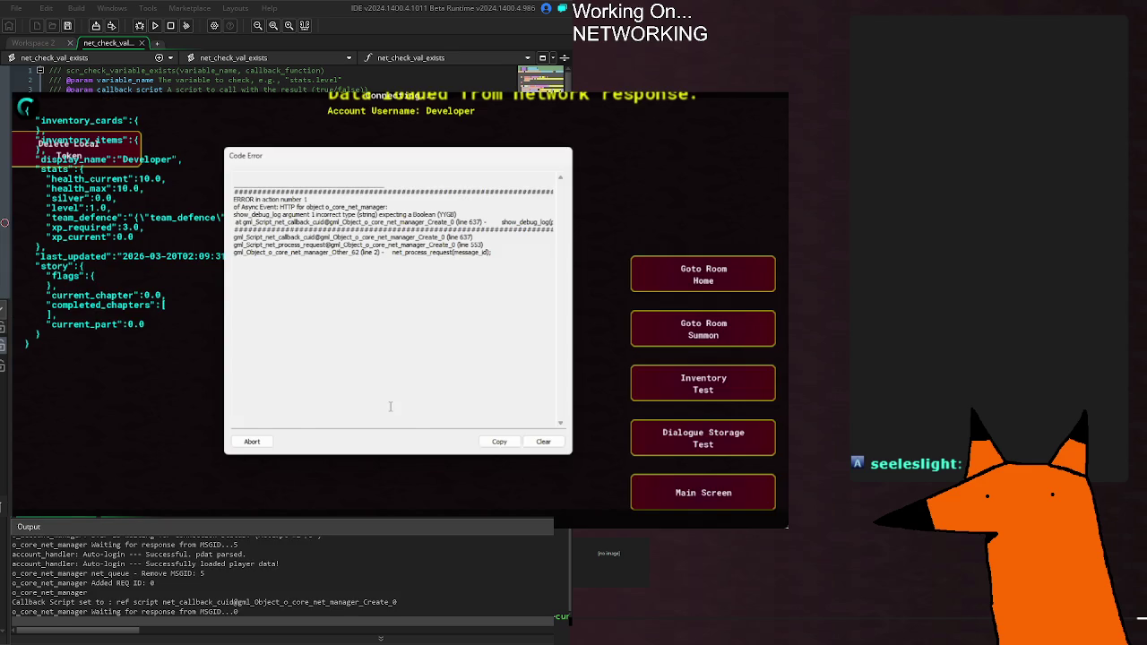
Review the show_debug_log argument type error in the Code Error, then abort the game.
{"action": "left_click_drag", "start_coordinate": [426, 215], "coordinate": [614, 216]}
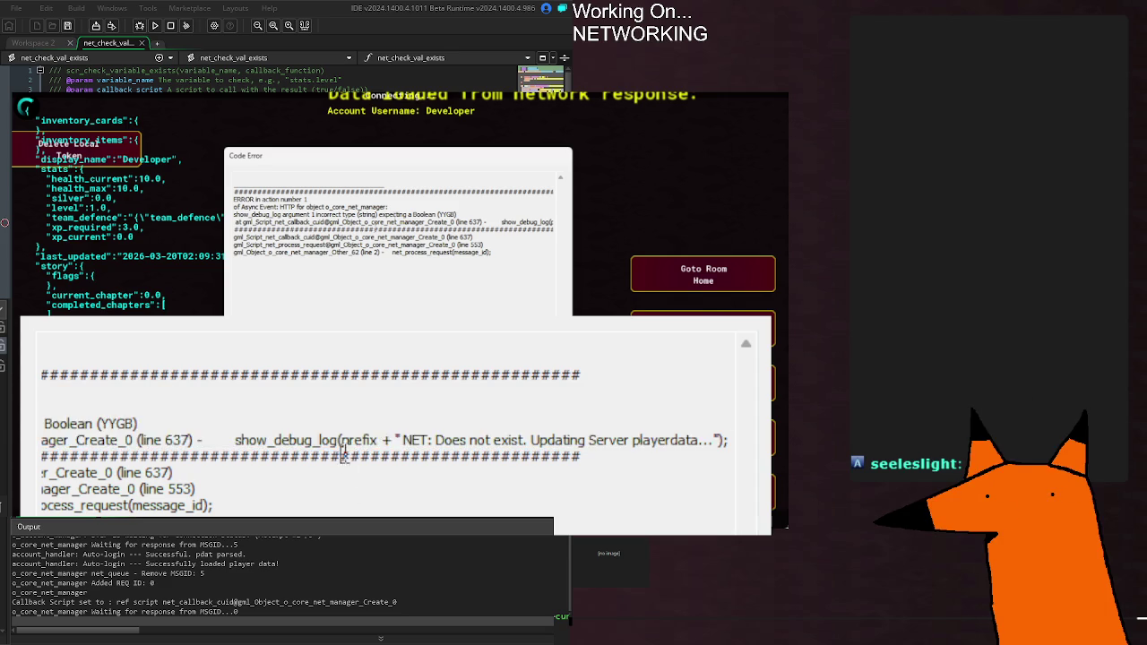
{"action": "left_click_drag", "start_coordinate": [235, 187], "coordinate": [458, 215]}
{"action": "key", "text": "super+Escape"}
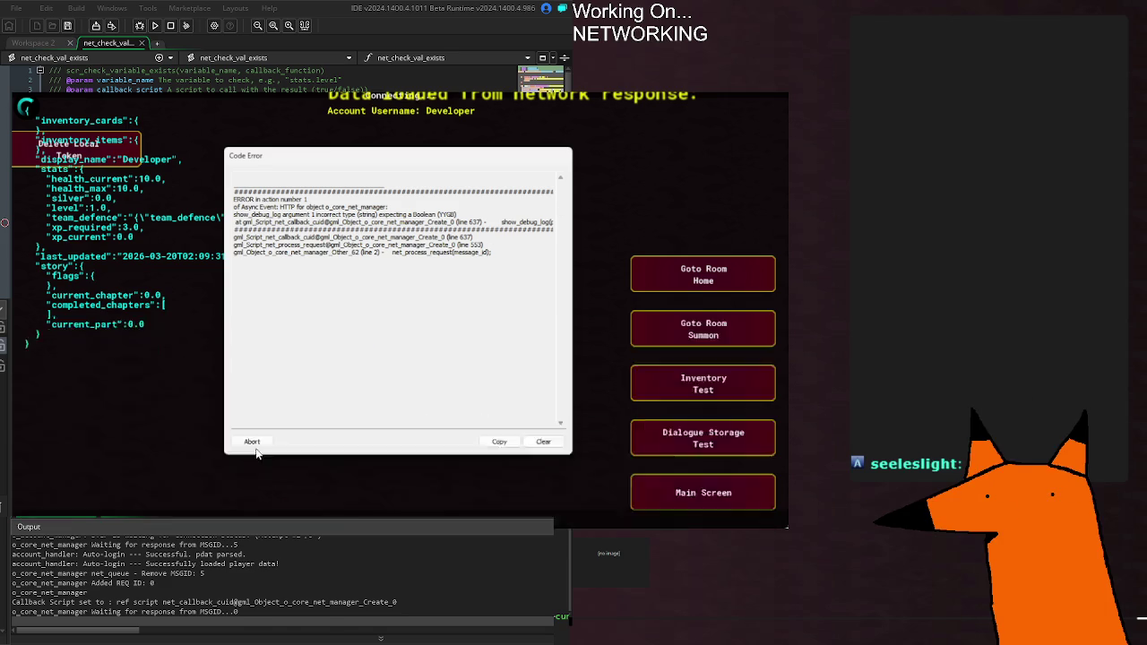
{"action": "key", "text": "Escape"}
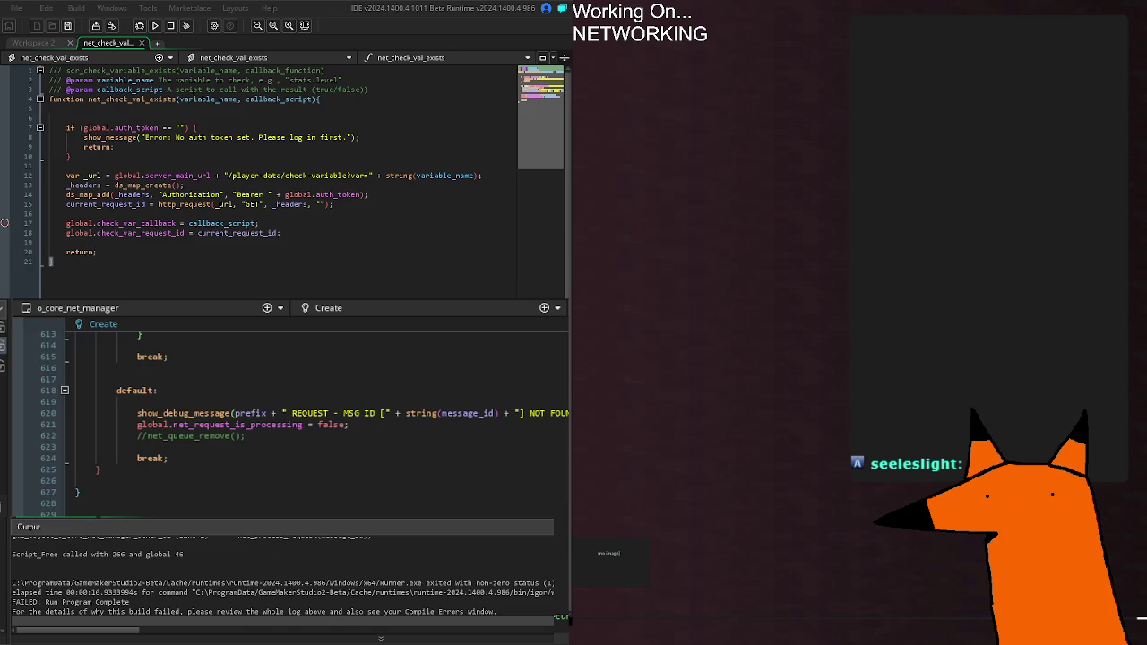
{"action": "scroll", "coordinate": [161, 557], "scroll_direction": "up", "scroll_amount": 2}
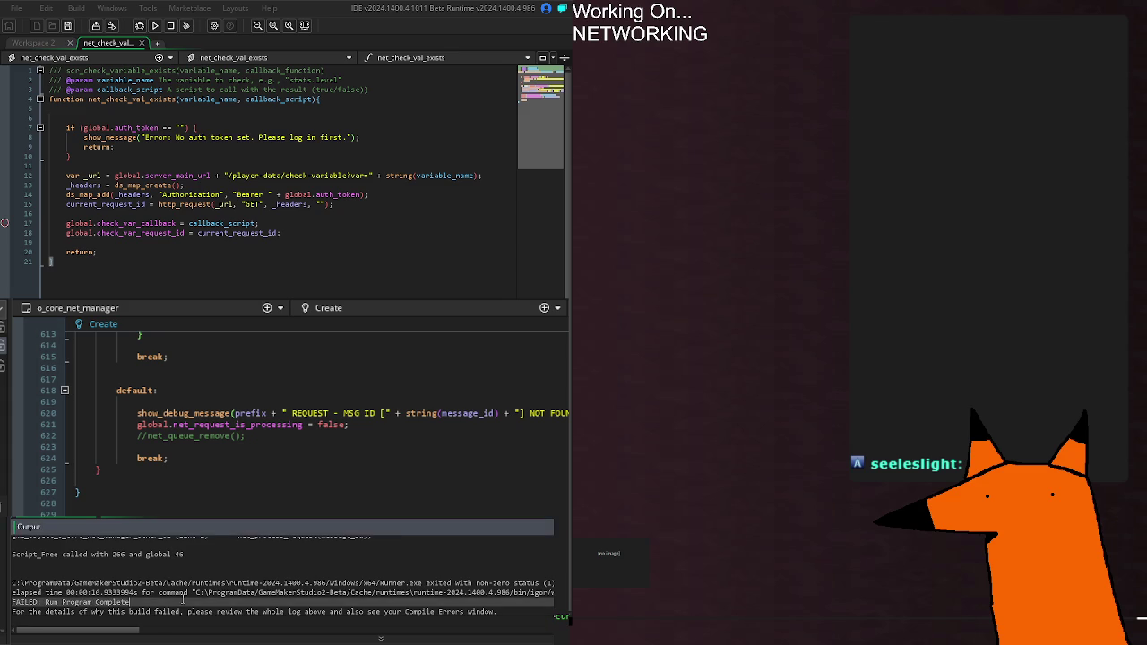
{"action": "scroll", "coordinate": [160, 558], "scroll_direction": "up", "scroll_amount": 1}
{"action": "left_click_drag", "start_coordinate": [104, 560], "coordinate": [355, 562]}
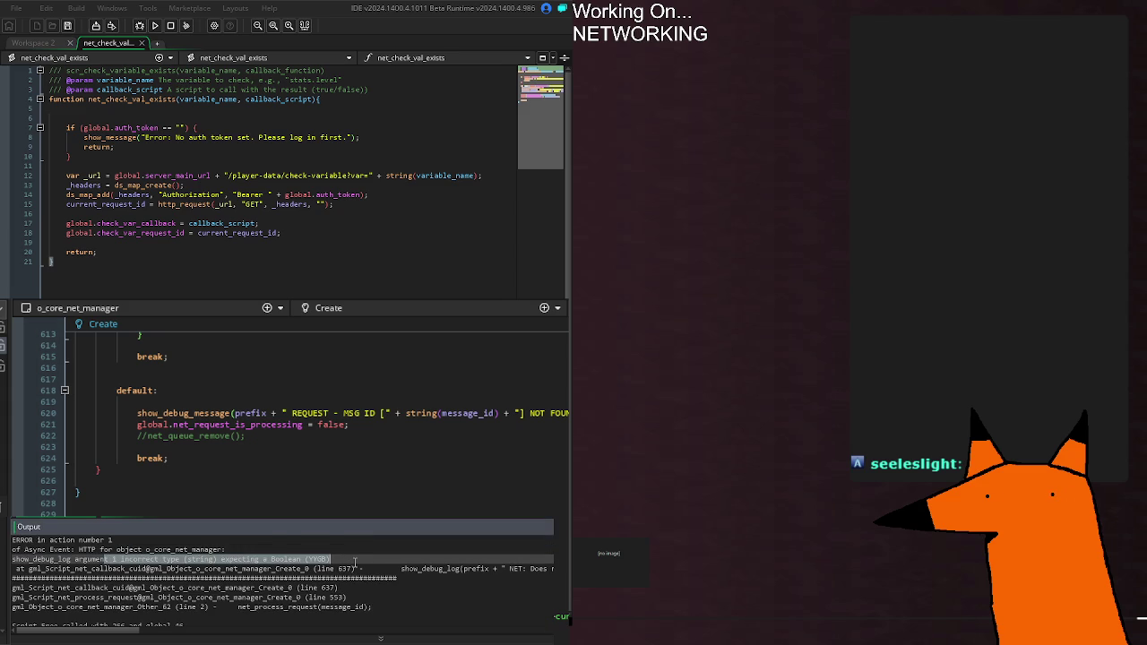
{"action": "left_click_drag", "start_coordinate": [139, 568], "coordinate": [357, 568]}
{"action": "left_click", "coordinate": [363, 568]}
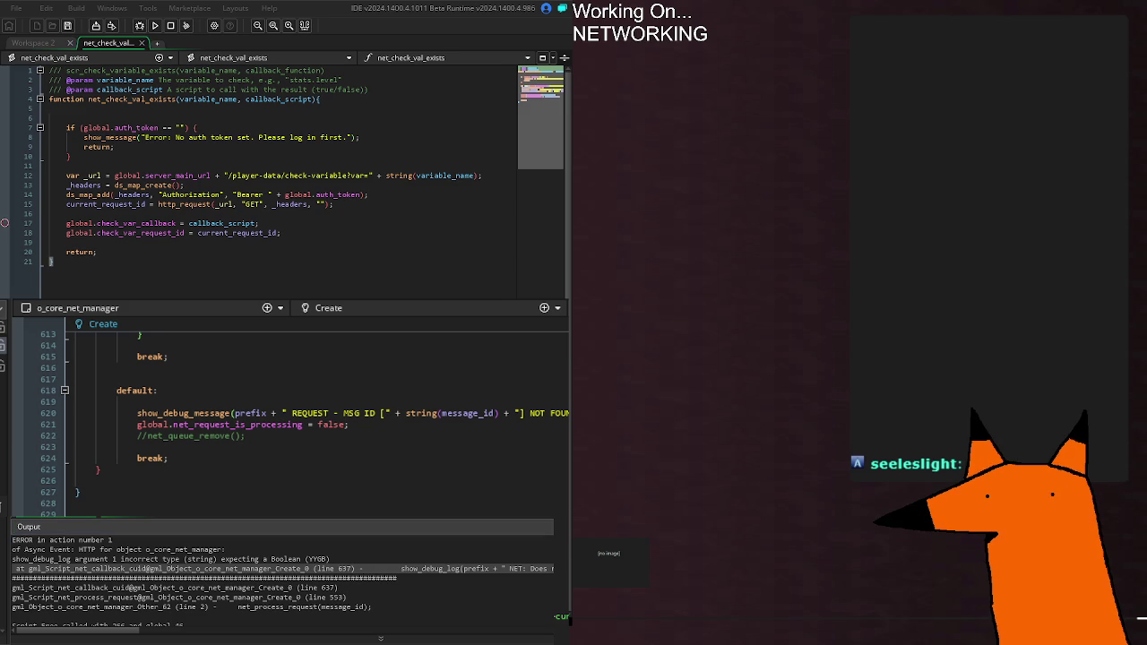
{"action": "scroll", "coordinate": [159, 579], "scroll_direction": "up", "scroll_amount": 2}
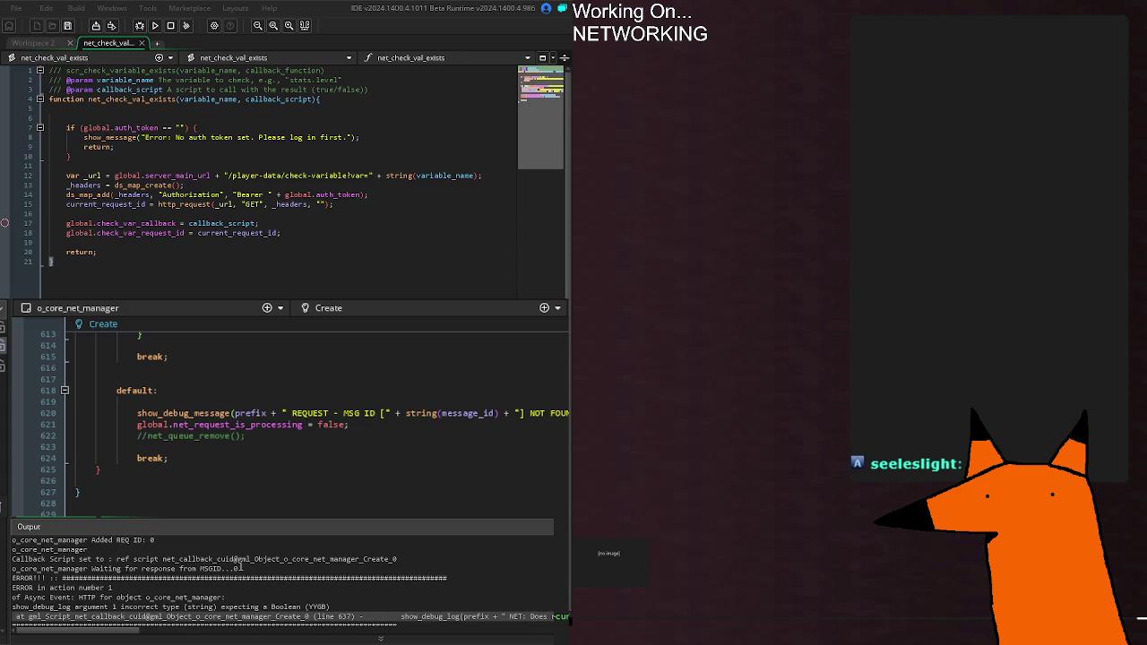
{"action": "scroll", "coordinate": [242, 566], "scroll_direction": "down", "scroll_amount": 1}
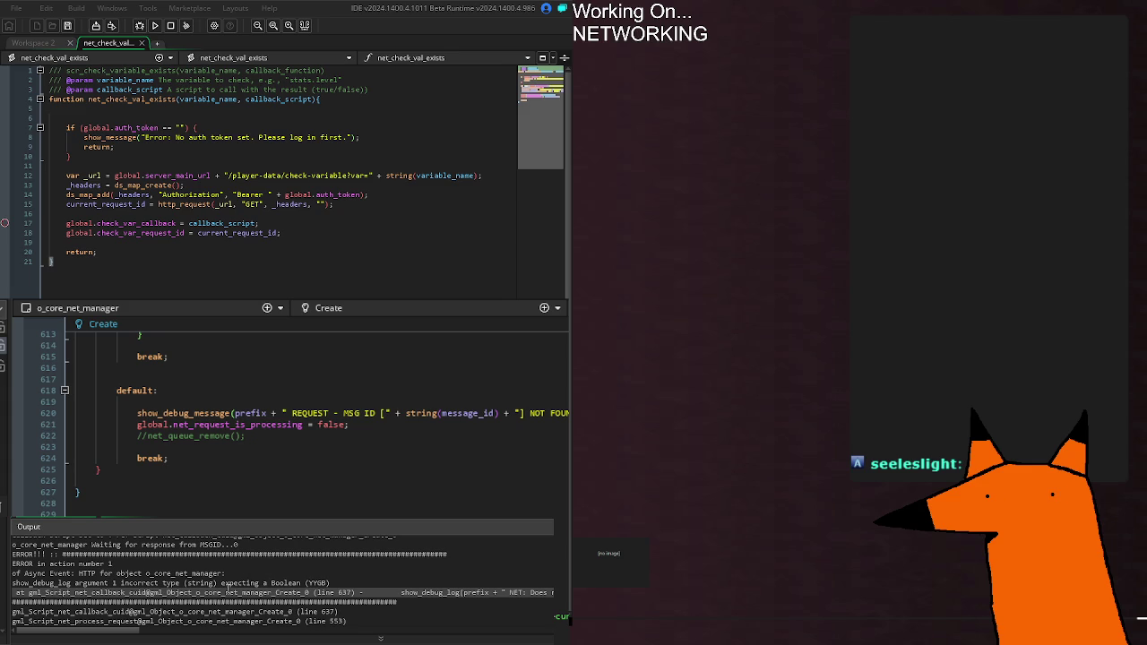
{"action": "scroll", "coordinate": [235, 584], "scroll_direction": "up", "scroll_amount": 1}
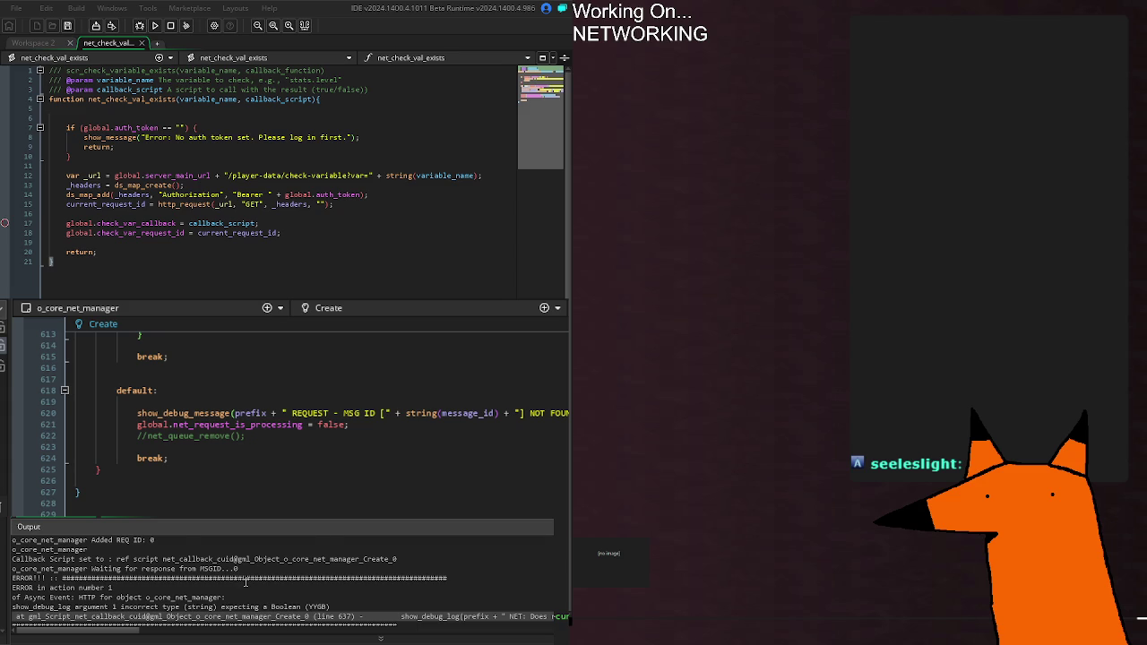
{"action": "scroll", "coordinate": [246, 582], "scroll_direction": "up", "scroll_amount": 1}
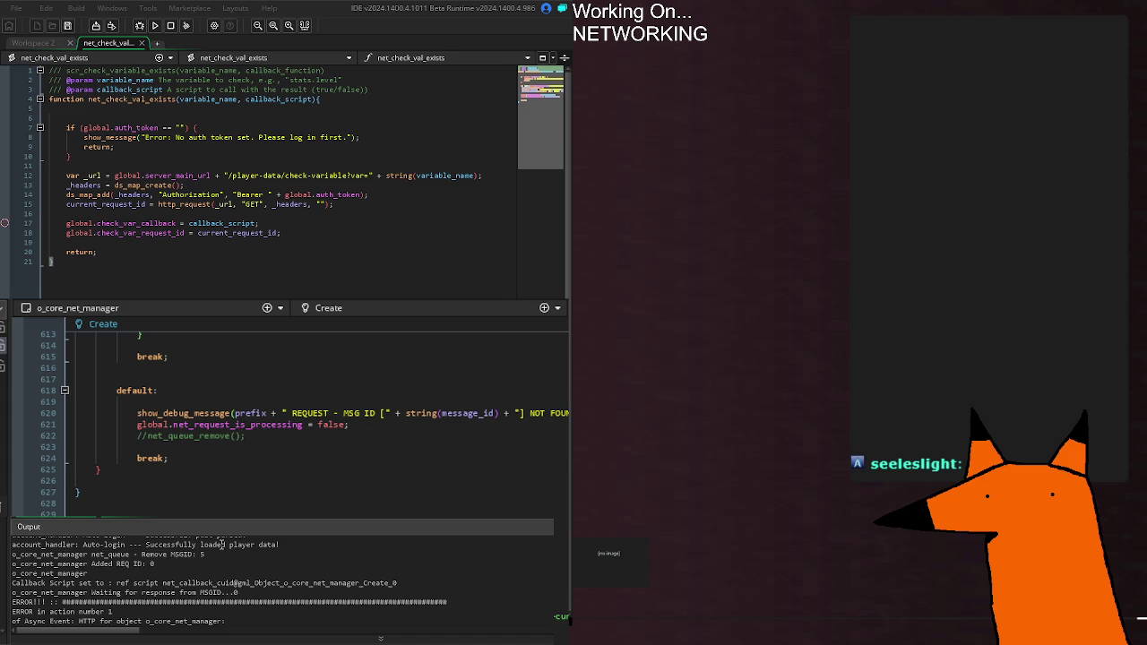
{"action": "scroll", "coordinate": [220, 542], "scroll_direction": "down", "scroll_amount": 2}
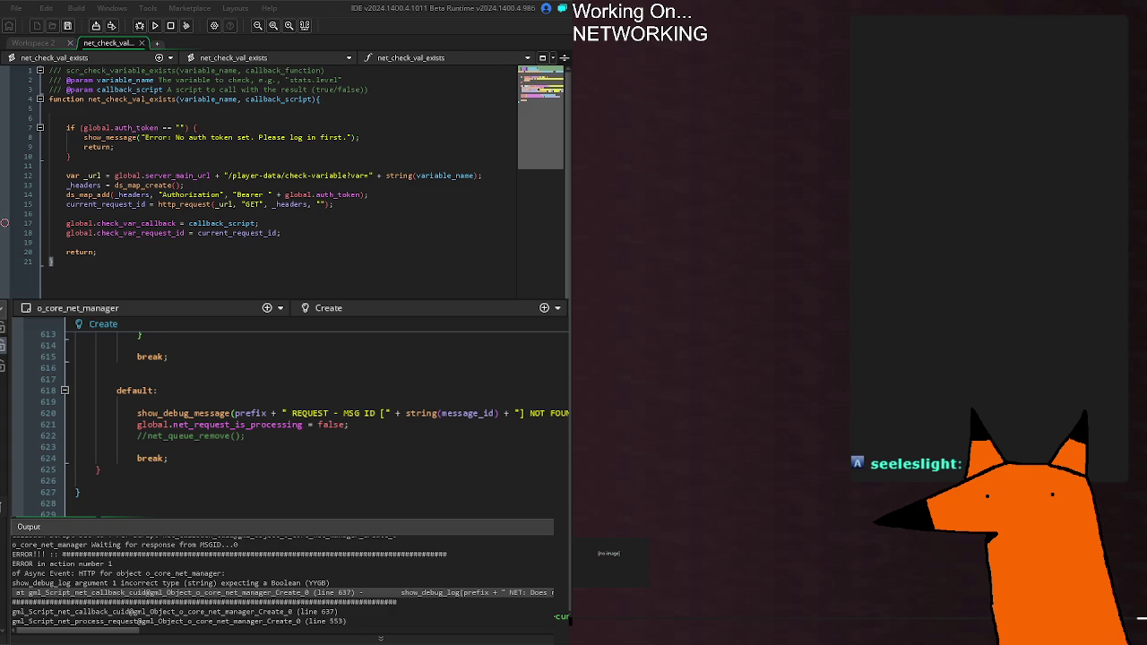
{"action": "scroll", "coordinate": [507, 516], "scroll_direction": "up", "scroll_amount": 14}
{"action": "scroll", "coordinate": [296, 421], "scroll_direction": "up", "scroll_amount": 6}
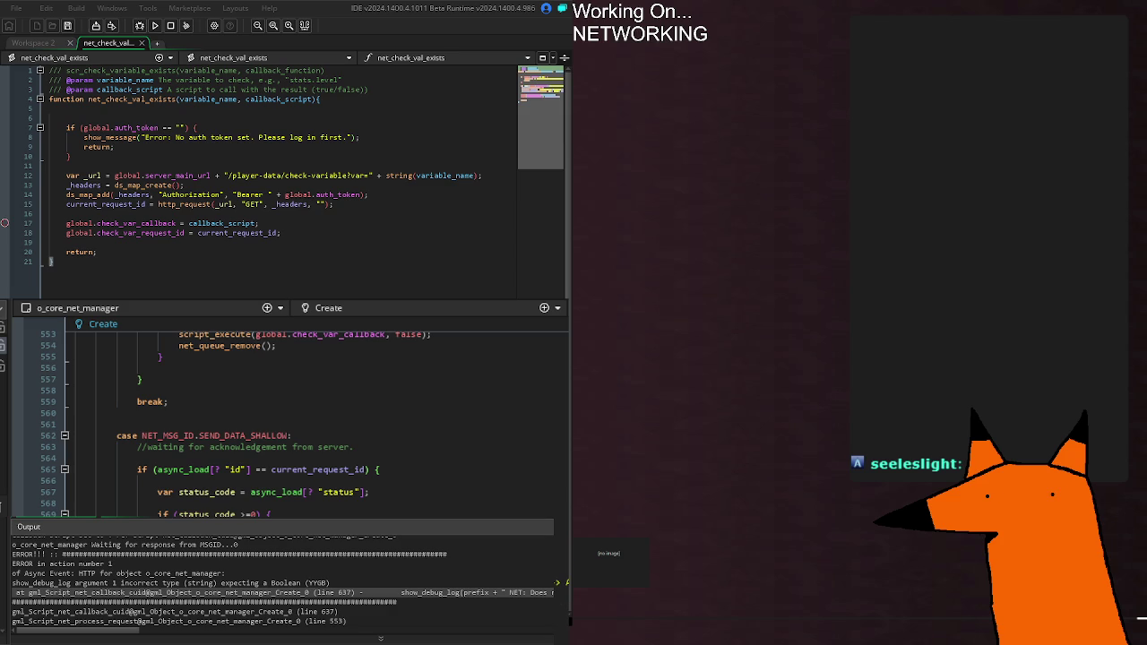
Place the caret on blank line 538 in the CHECK_SERVER_VAR case and rerun the game.
{"action": "scroll", "coordinate": [287, 412], "scroll_direction": "up", "scroll_amount": 12}
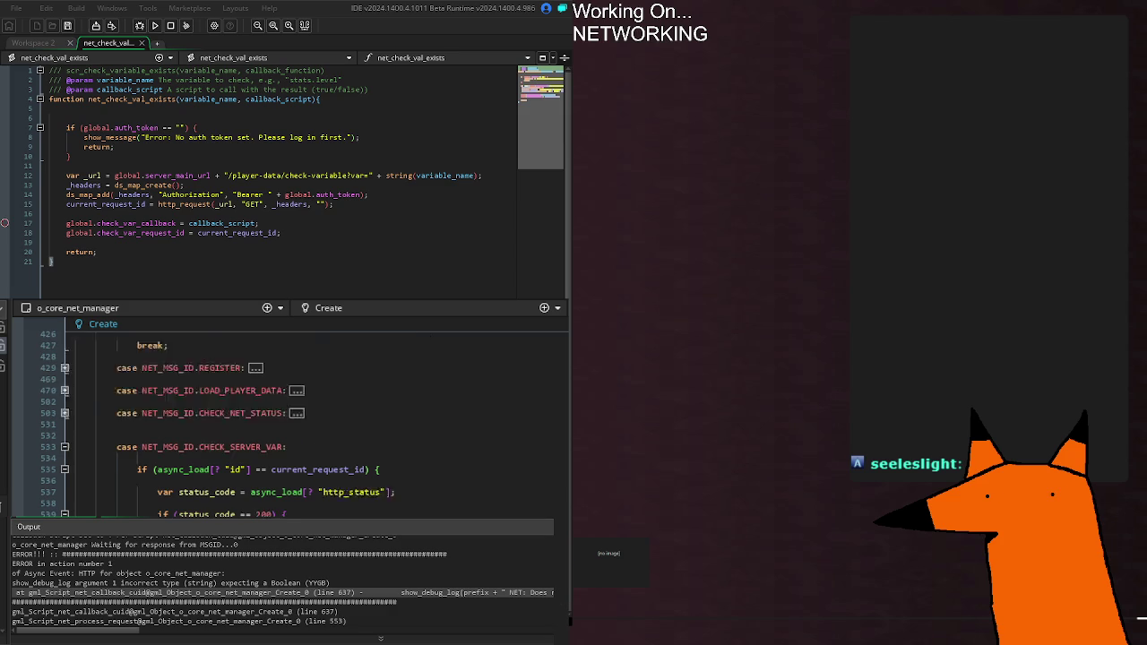
{"action": "scroll", "coordinate": [296, 422], "scroll_direction": "down", "scroll_amount": 2}
{"action": "left_click", "coordinate": [158, 503]}
{"action": "left_click", "coordinate": [561, 526]}
{"action": "key", "text": "F5"}
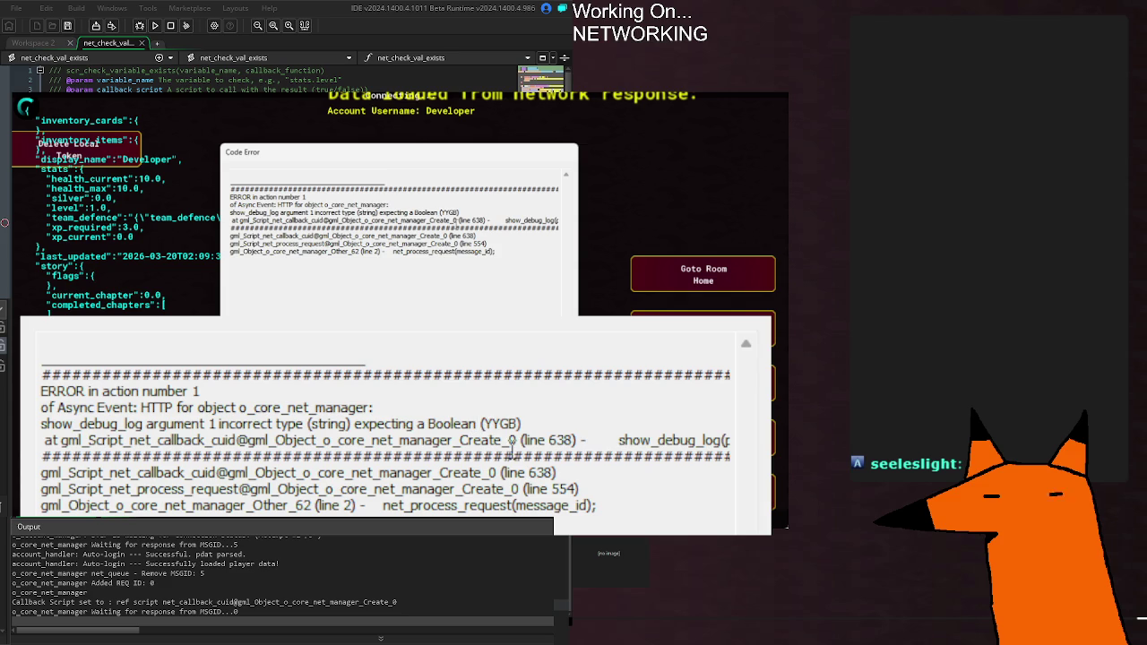
Examine the line 638 and line 554 trace entries in the error, then abort the game.
{"action": "left_click_drag", "start_coordinate": [520, 440], "coordinate": [730, 443]}
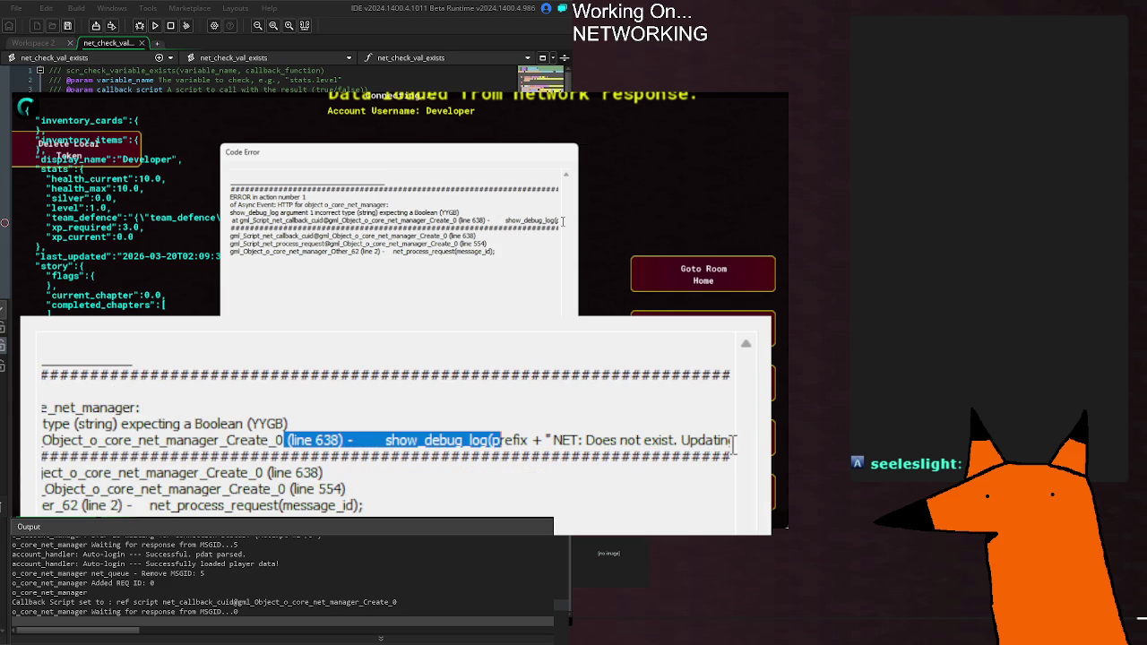
{"action": "left_click", "coordinate": [664, 457]}
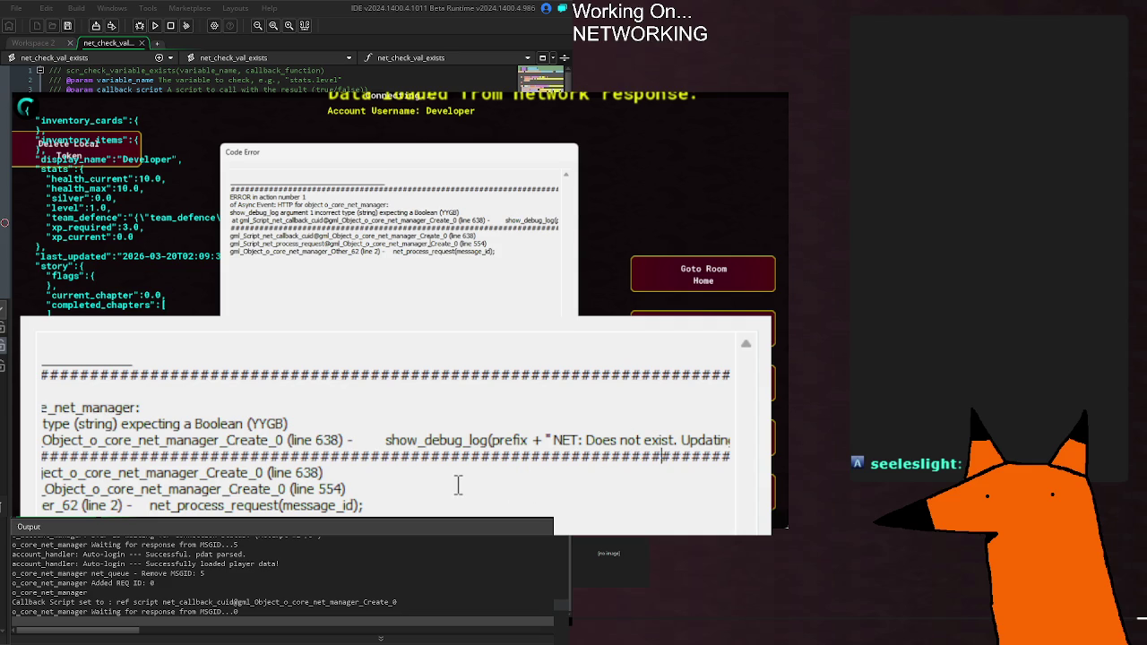
{"action": "left_click_drag", "start_coordinate": [454, 484], "coordinate": [213, 238]}
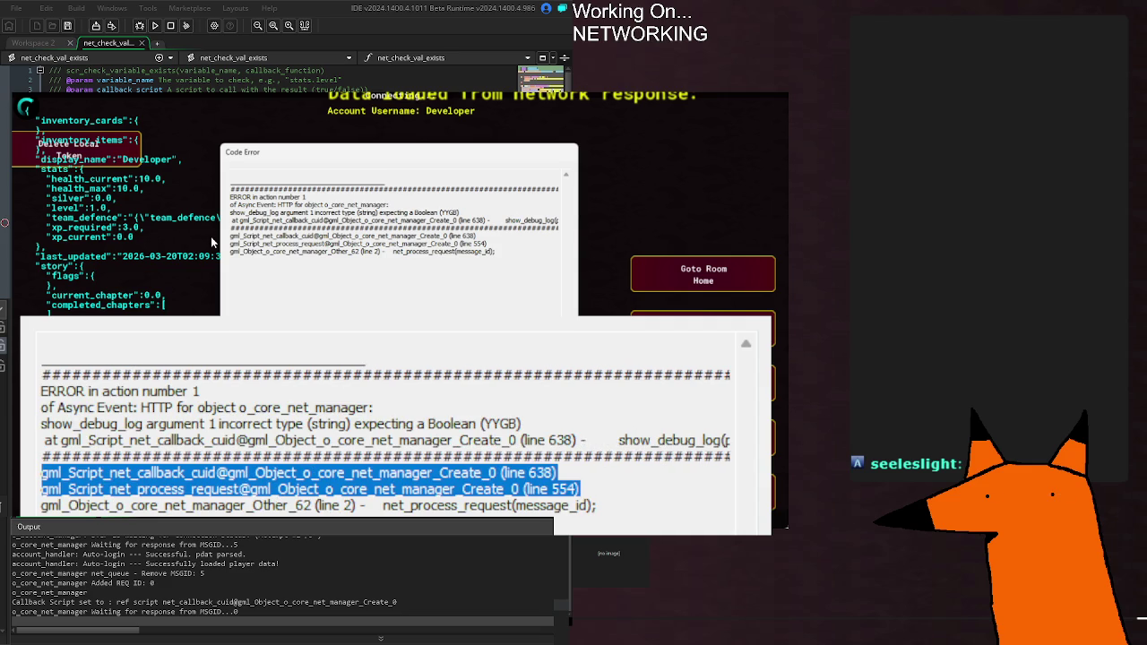
{"action": "left_click", "coordinate": [299, 424]}
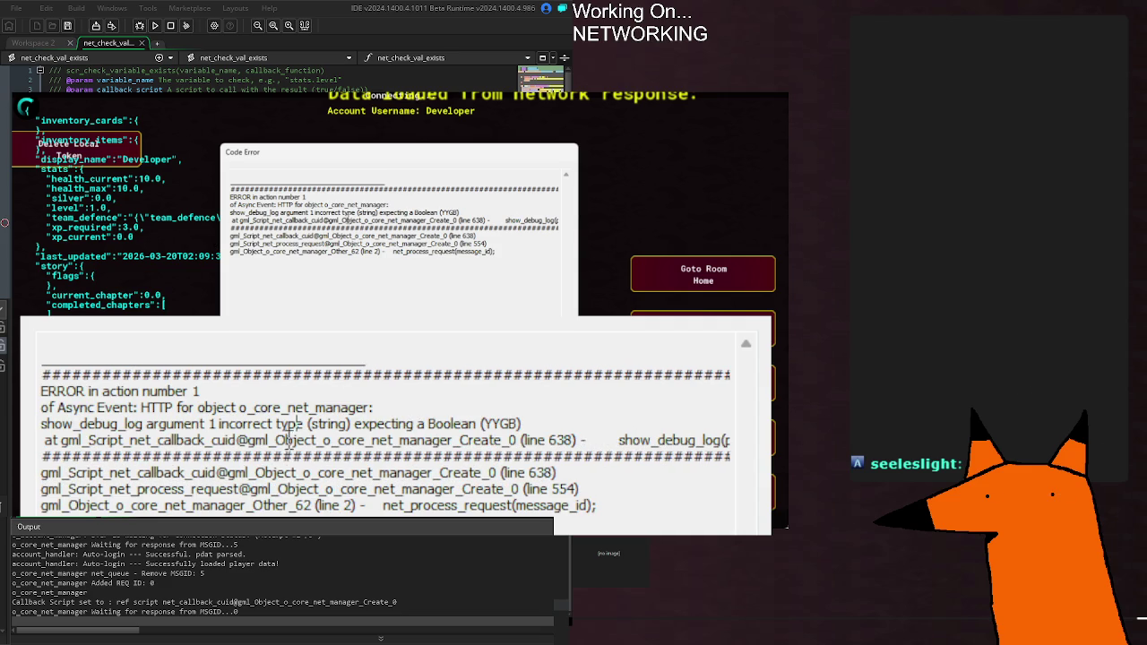
{"action": "key", "text": "Escape"}
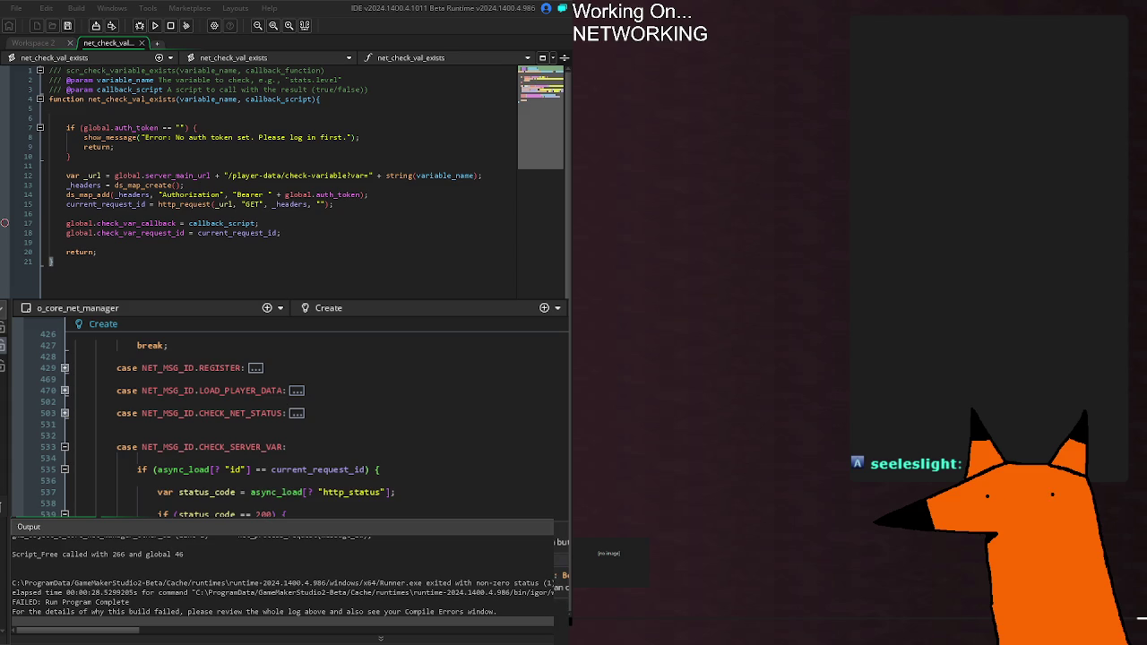
Run the game again and abort it after the show_debug_log wrong-type Code Error.
{"action": "key", "text": "F5"}
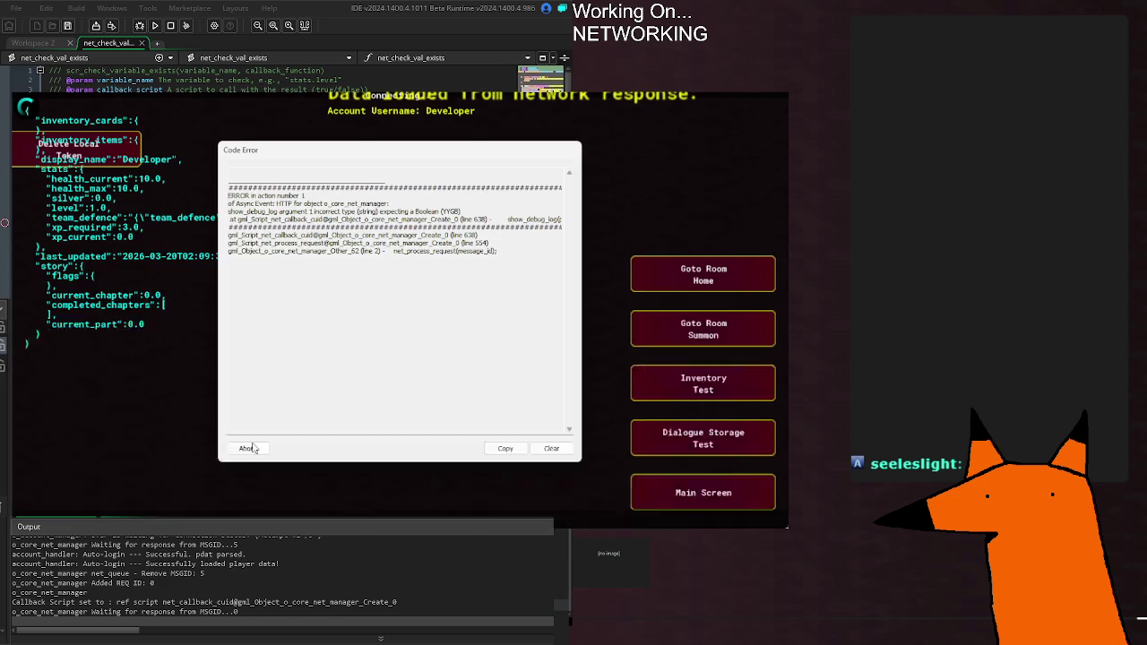
{"action": "left_click", "coordinate": [248, 446]}
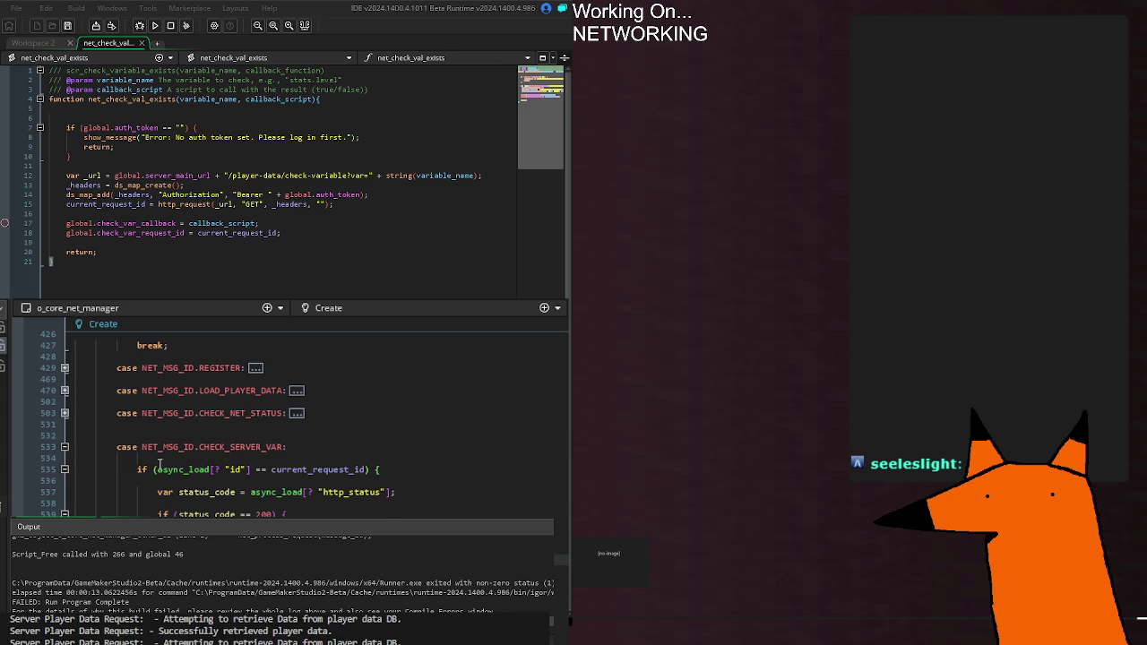
{"action": "scroll", "coordinate": [160, 463], "scroll_direction": "up", "scroll_amount": 2}
{"action": "scroll", "coordinate": [269, 421], "scroll_direction": "down", "scroll_amount": 5}
{"action": "scroll", "coordinate": [269, 421], "scroll_direction": "down", "scroll_amount": 4}
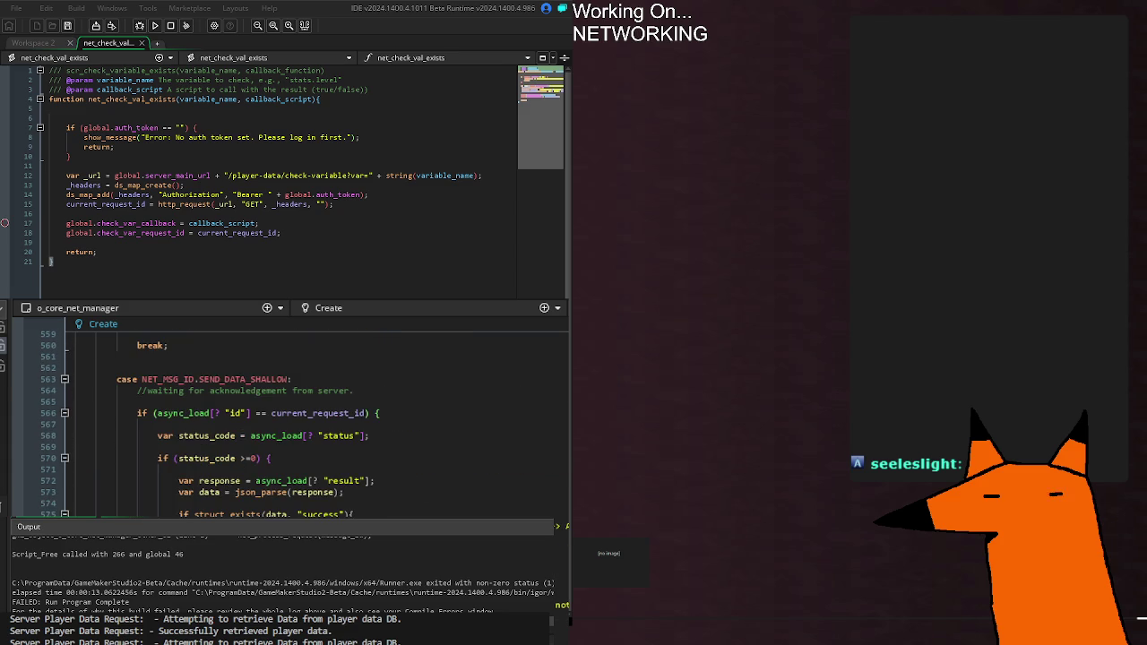
{"action": "scroll", "coordinate": [269, 421], "scroll_direction": "down", "scroll_amount": 10}
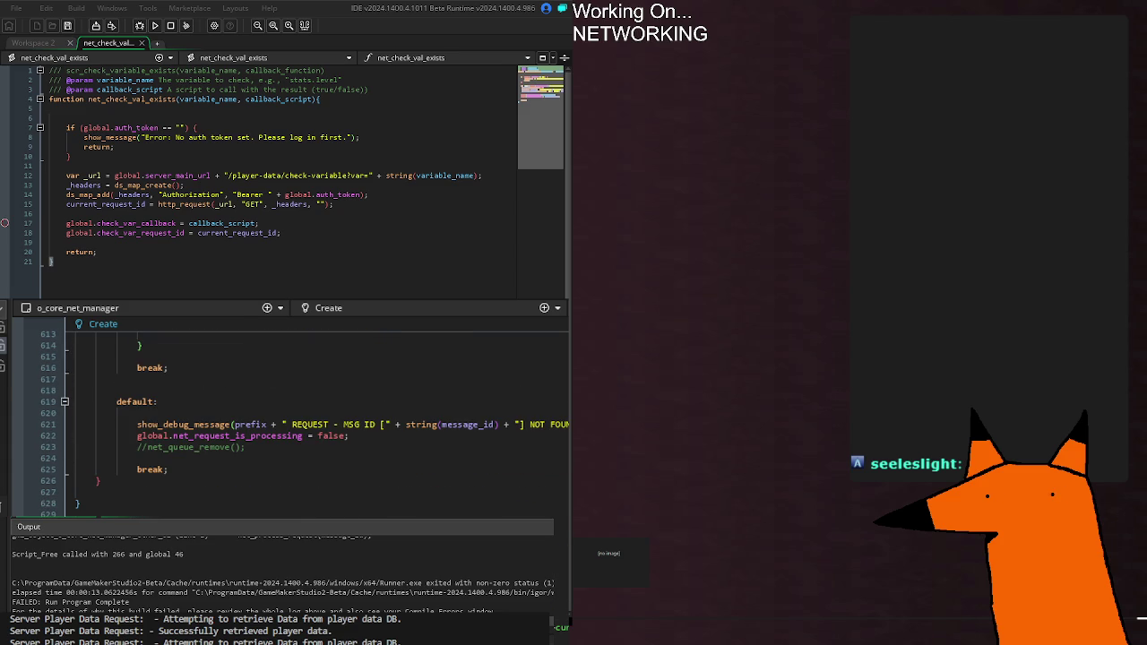
{"action": "scroll", "coordinate": [269, 421], "scroll_direction": "up", "scroll_amount": 10}
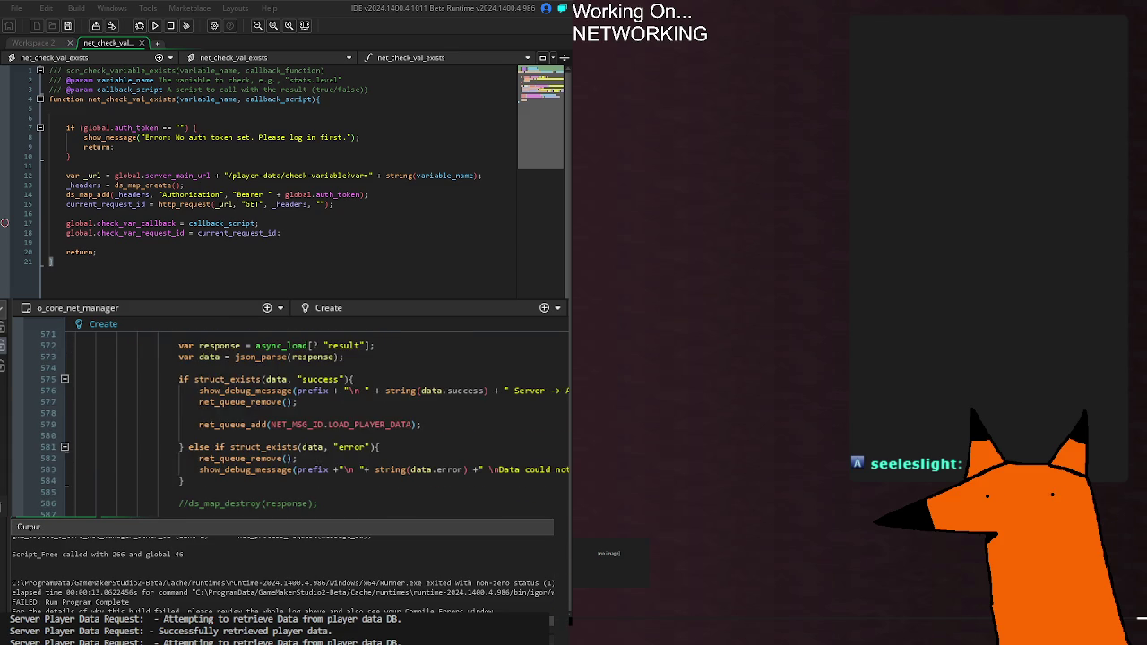
{"action": "scroll", "coordinate": [295, 417], "scroll_direction": "up", "scroll_amount": 10}
{"action": "scroll", "coordinate": [269, 422], "scroll_direction": "up", "scroll_amount": 5}
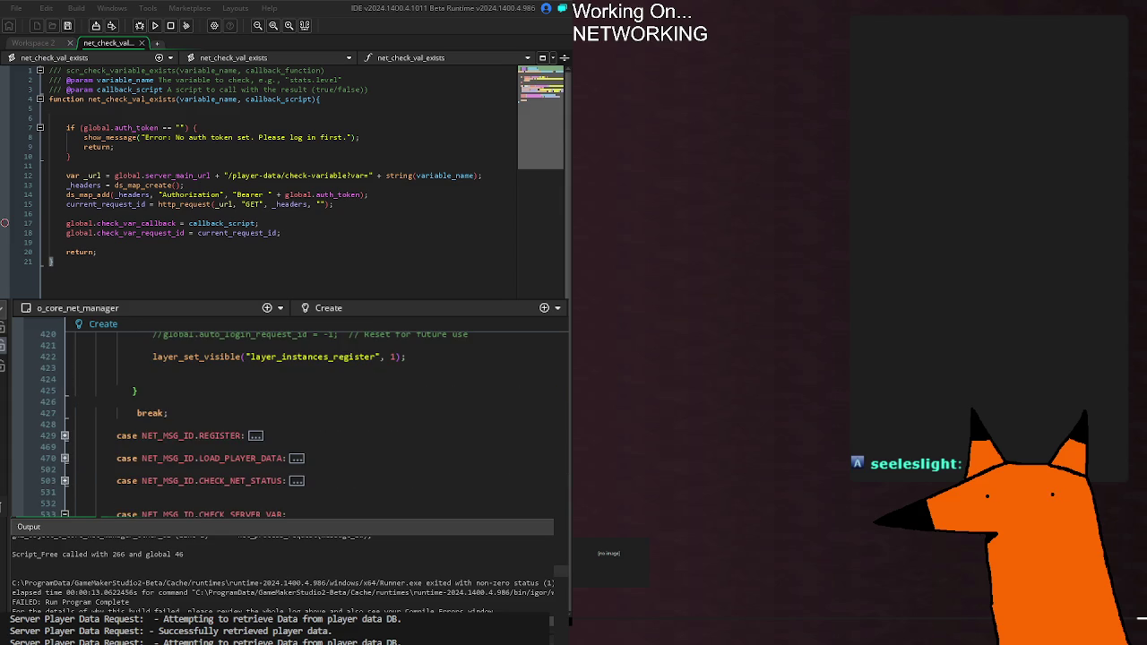
Scroll the Output panel to the net_callback_cuid stack-trace line and jump to its code.
{"action": "scroll", "coordinate": [230, 563], "scroll_direction": "up", "scroll_amount": 2}
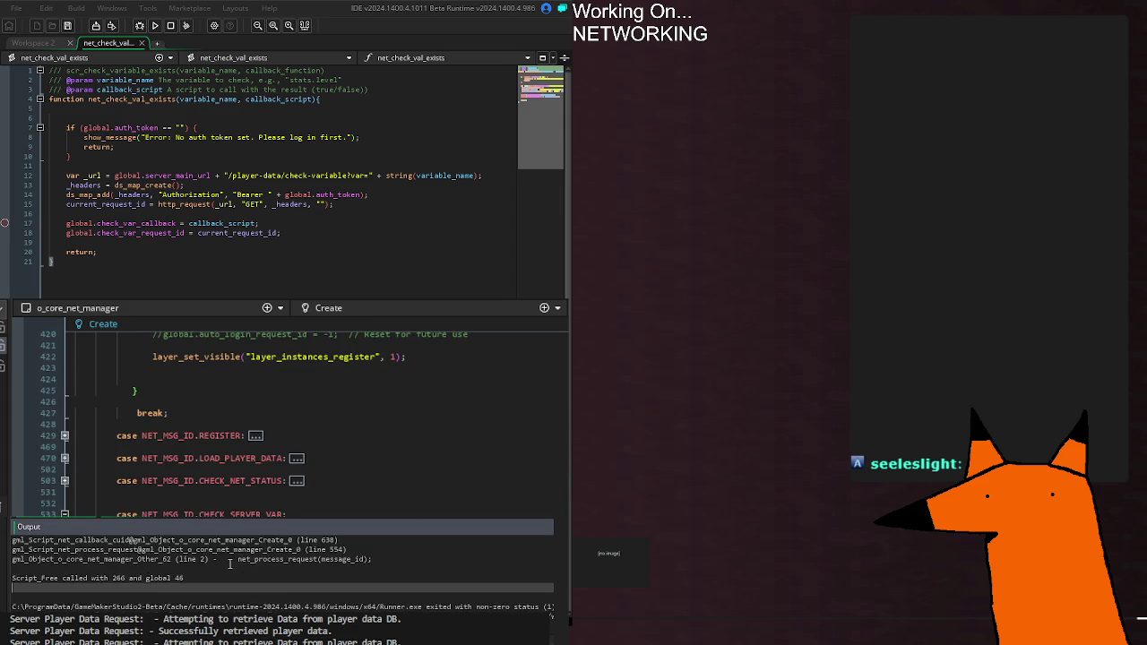
{"action": "scroll", "coordinate": [223, 565], "scroll_direction": "up", "scroll_amount": 2}
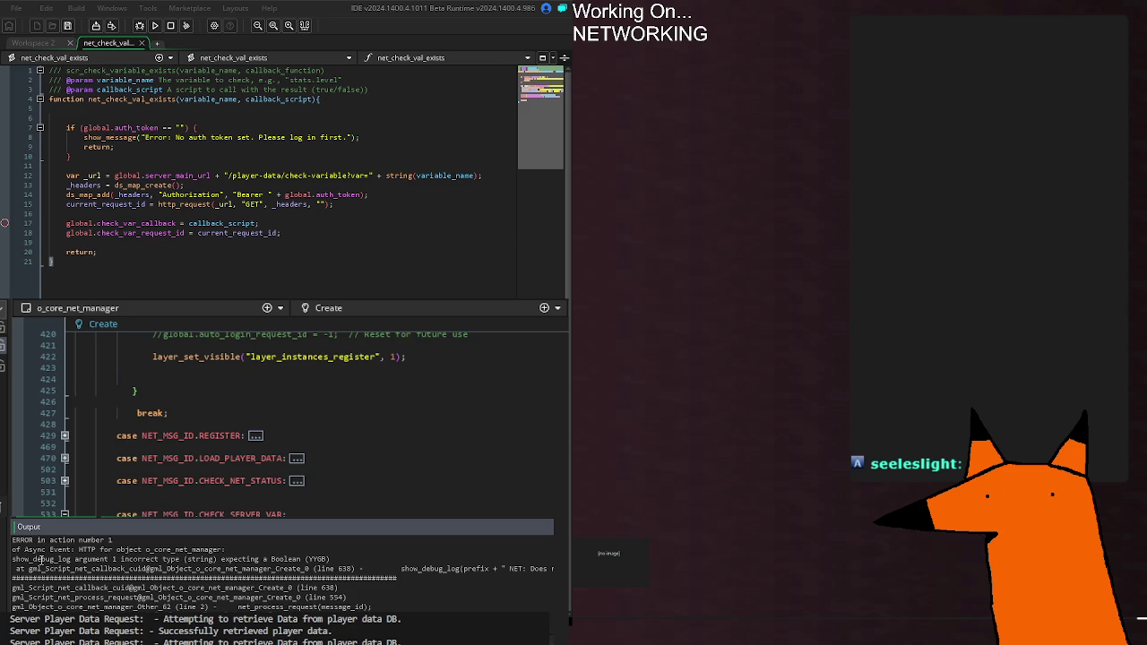
{"action": "left_click_drag", "start_coordinate": [47, 569], "coordinate": [361, 565]}
{"action": "double_click", "coordinate": [361, 564]}
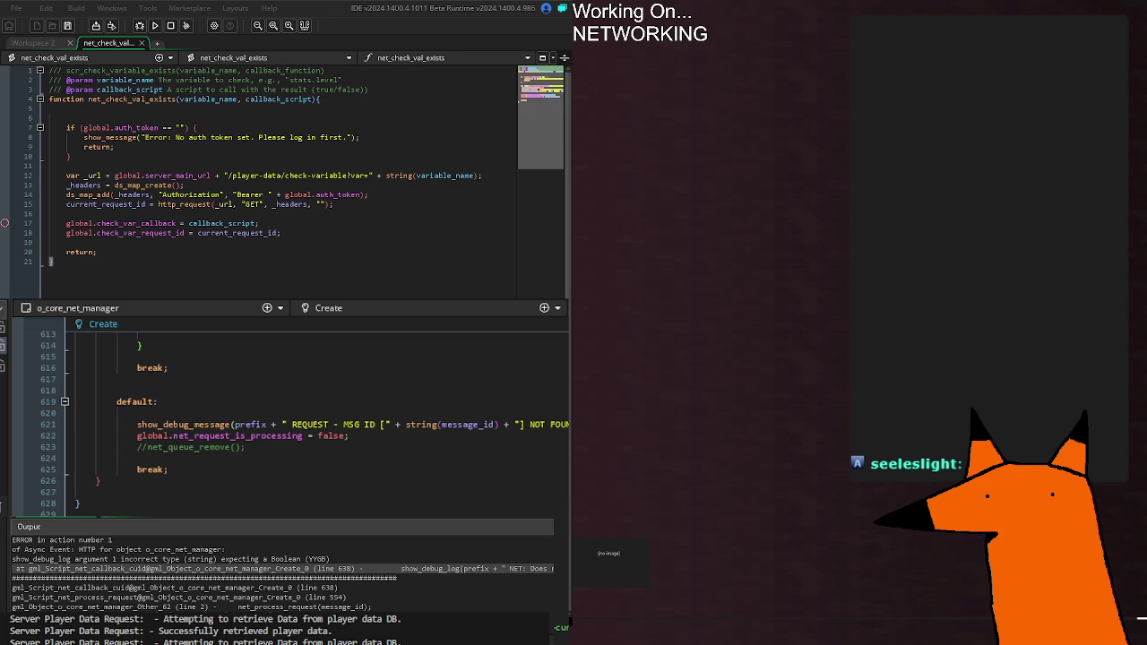
{"action": "scroll", "coordinate": [287, 422], "scroll_direction": "up", "scroll_amount": 15}
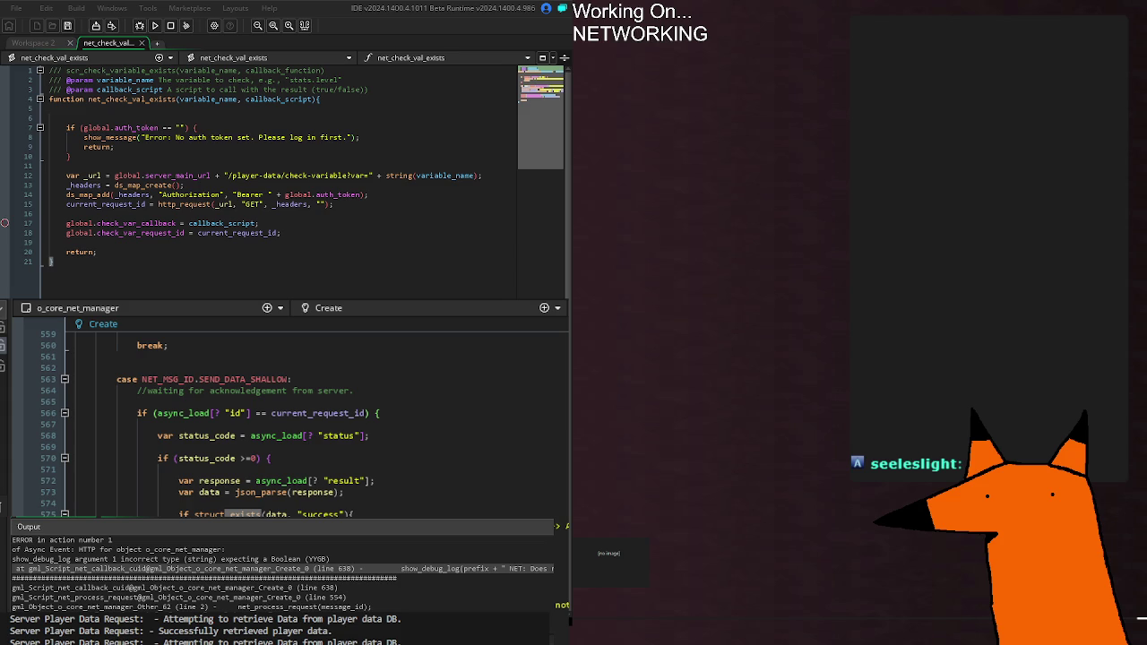
{"action": "scroll", "coordinate": [286, 421], "scroll_direction": "up", "scroll_amount": 4}
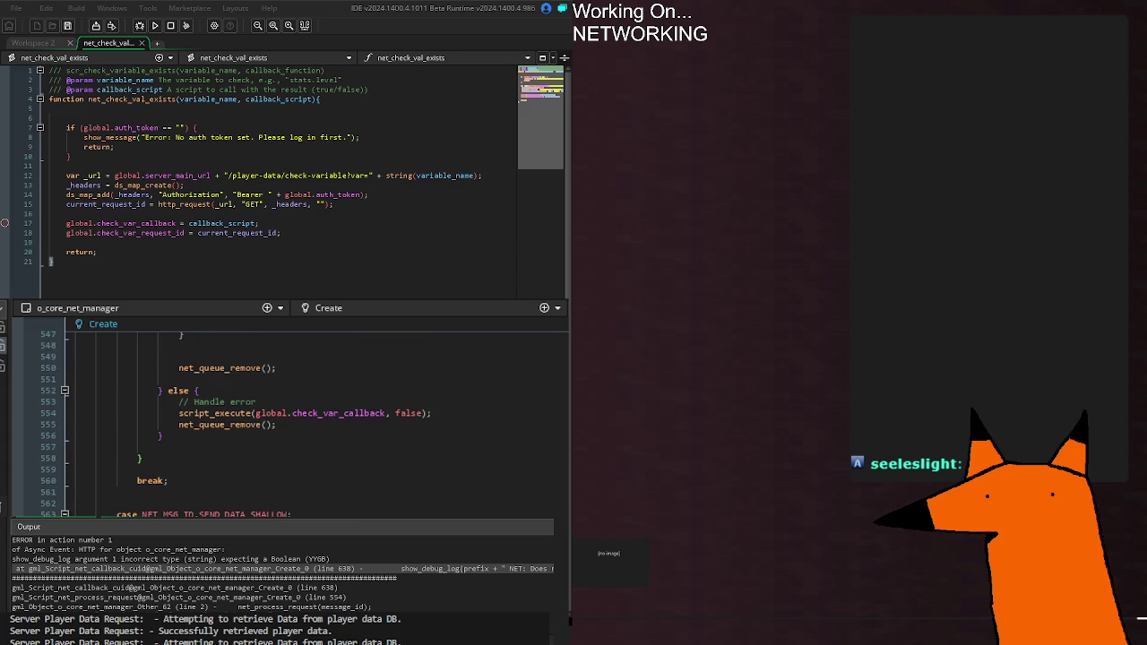
{"action": "scroll", "coordinate": [287, 421], "scroll_direction": "up", "scroll_amount": 10}
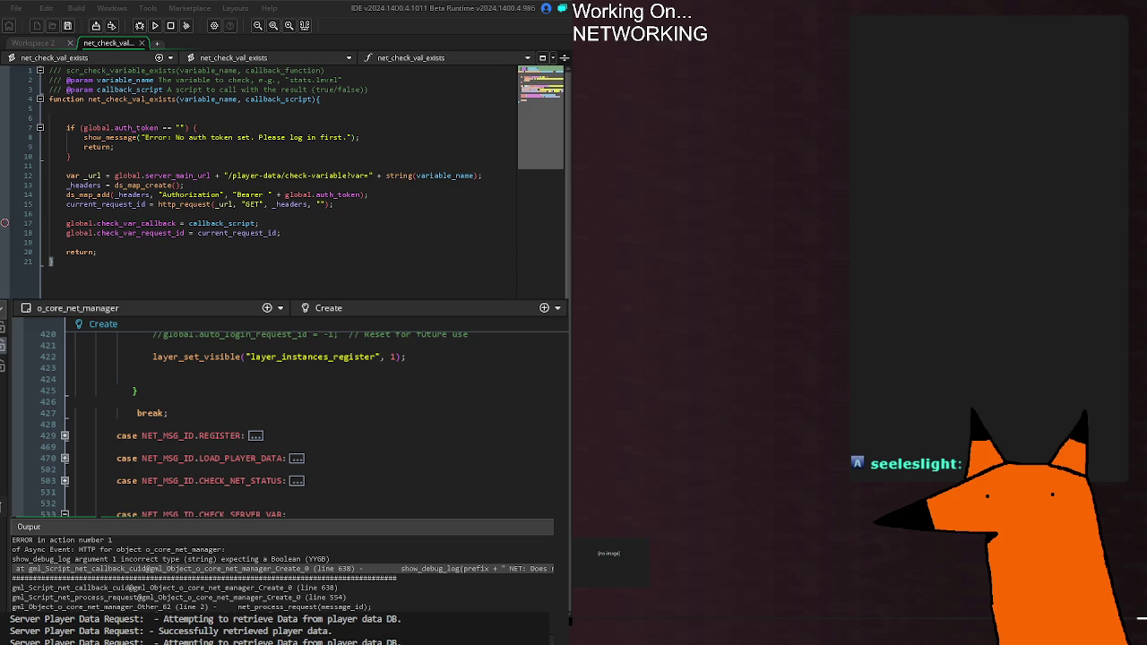
Rerun, dismiss the STATUS 404 notice, check the line 638 show_debug_log error, then close.
{"action": "key", "text": "F5"}
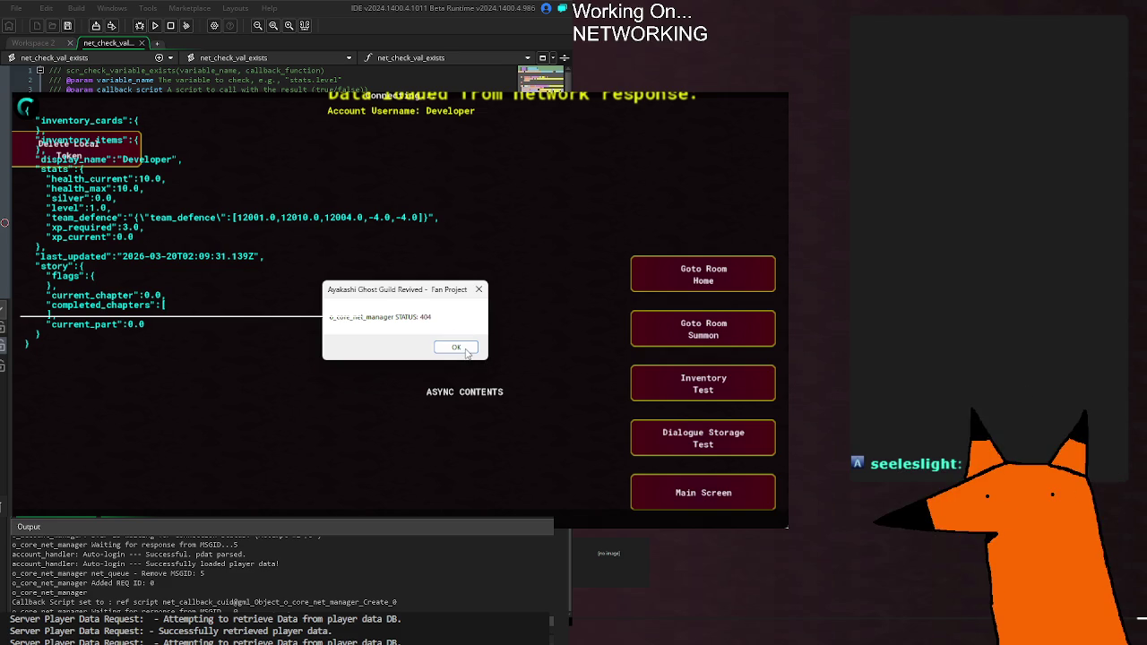
{"action": "left_click", "coordinate": [459, 349]}
{"action": "mouse_move", "coordinate": [697, 422]}
{"action": "left_mouse_down"}
{"action": "mouse_move", "coordinate": [727, 452]}
{"action": "mouse_move", "coordinate": [652, 497]}
{"action": "left_mouse_up"}
{"action": "left_click", "coordinate": [652, 498]}
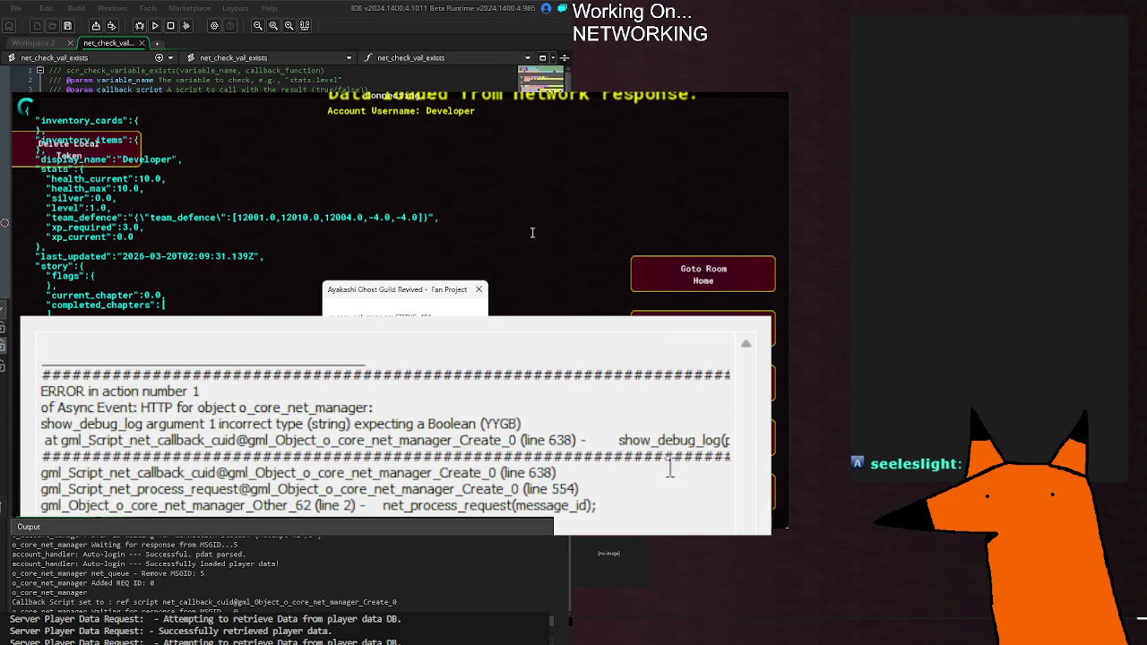
{"action": "left_click_drag", "start_coordinate": [594, 459], "coordinate": [522, 424]}
{"action": "left_click", "coordinate": [576, 448]}
{"action": "mouse_move", "coordinate": [618, 440]}
{"action": "left_mouse_down"}
{"action": "mouse_move", "coordinate": [90, 440]}
{"action": "mouse_move", "coordinate": [762, 440]}
{"action": "left_mouse_up"}
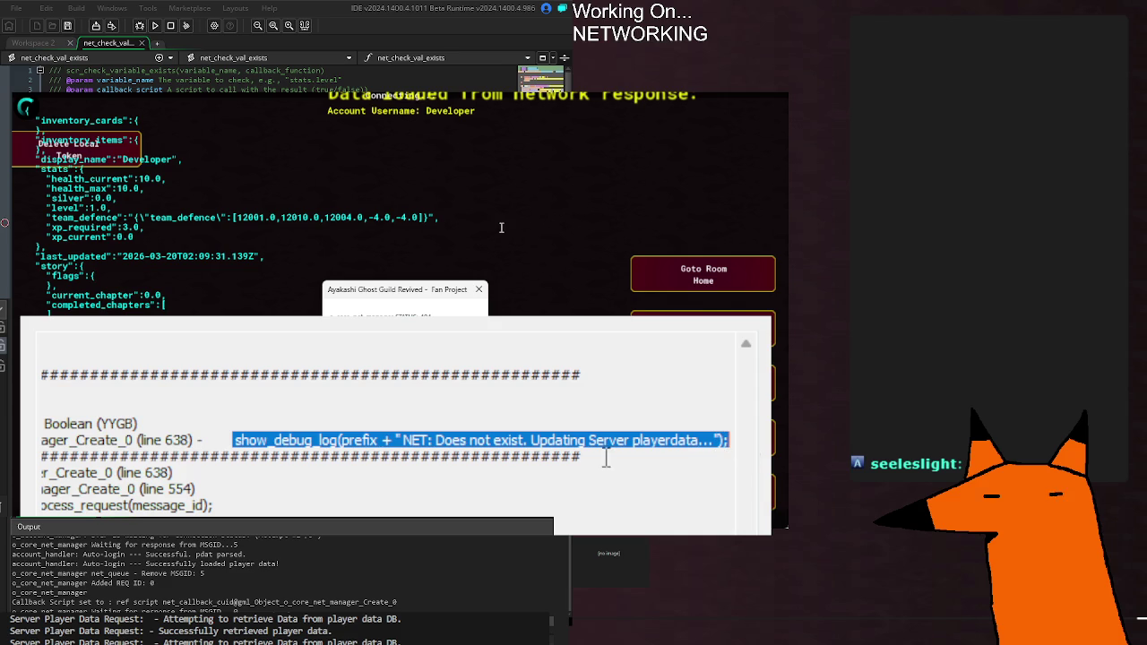
{"action": "key", "text": "Escape"}
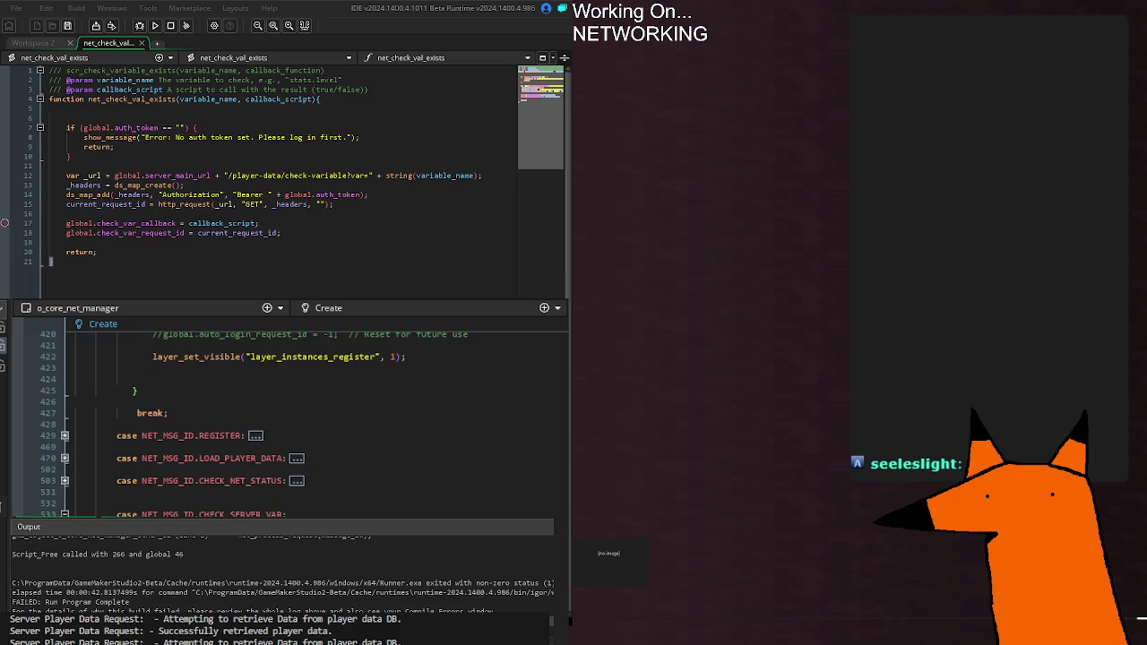
Copy show_debug_message from line 621, then rerun the game and dismiss the STATUS: 404 notice.
{"action": "scroll", "coordinate": [286, 412], "scroll_direction": "down", "scroll_amount": 15}
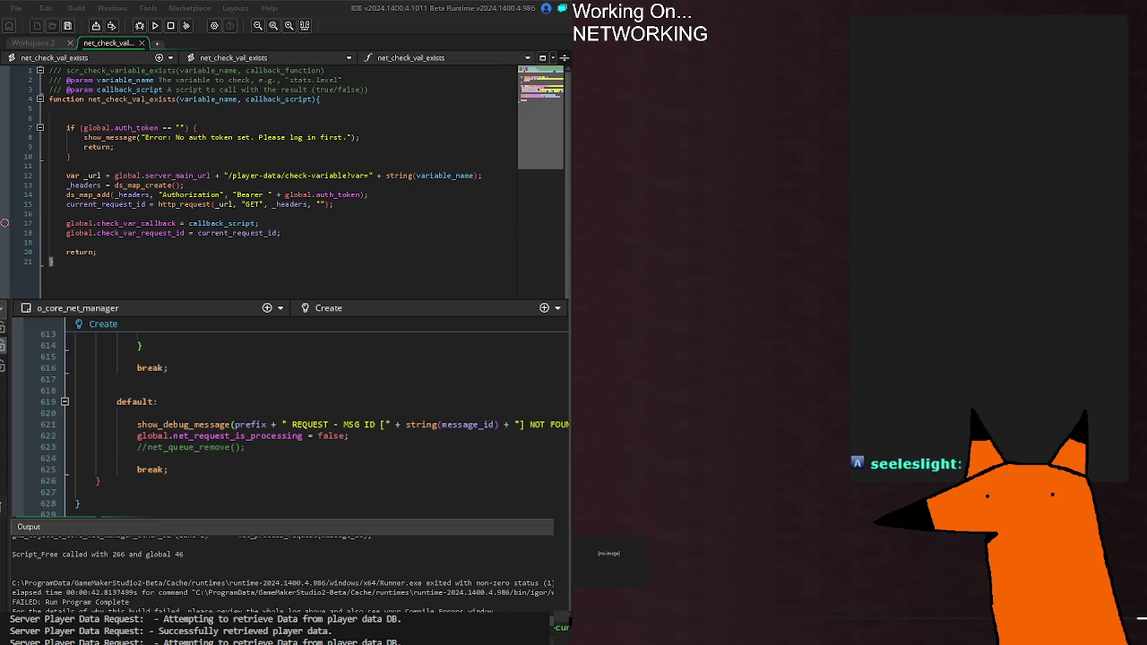
{"action": "double_click", "coordinate": [182, 424]}
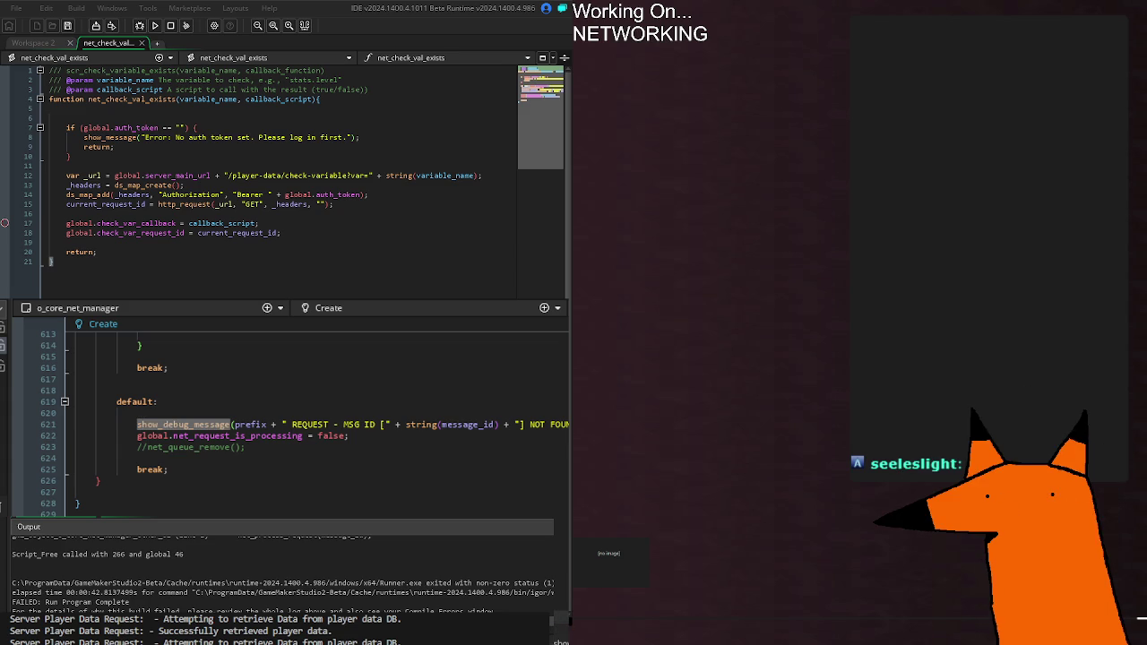
{"action": "key", "text": "Escape"}
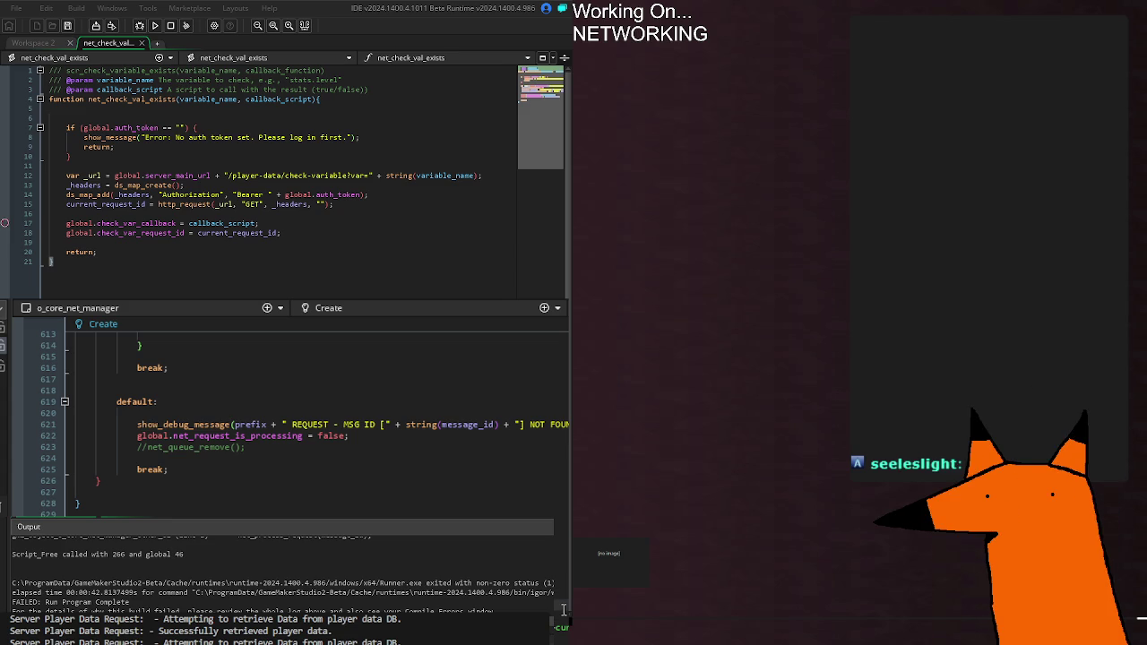
{"action": "key", "text": "F5"}
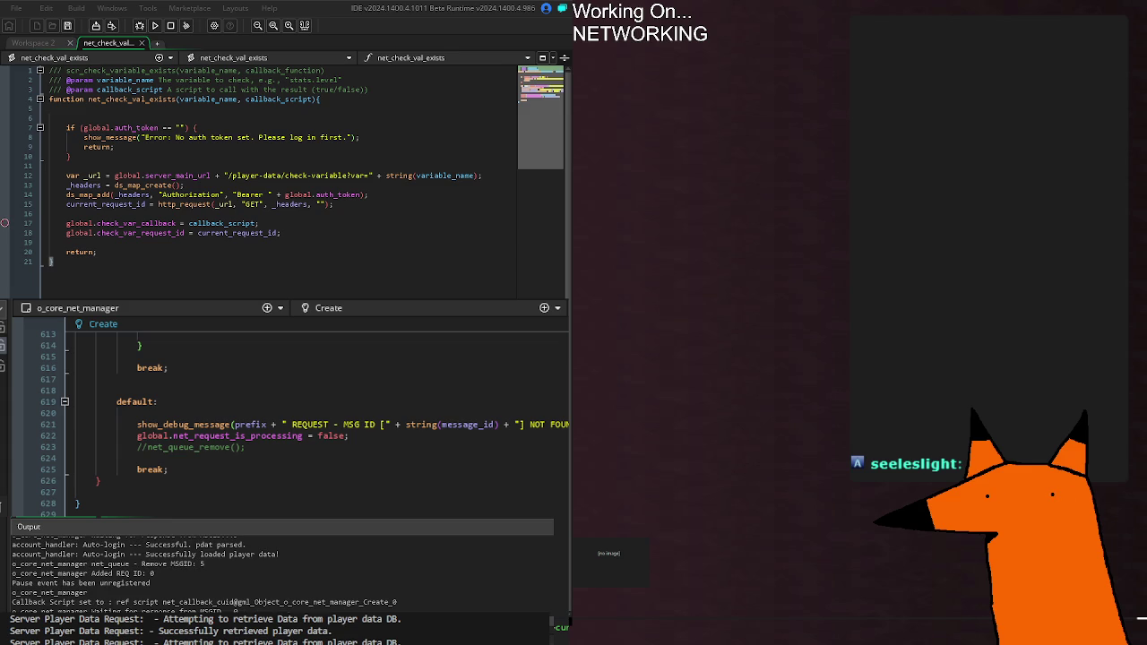
{"action": "left_click", "coordinate": [458, 348]}
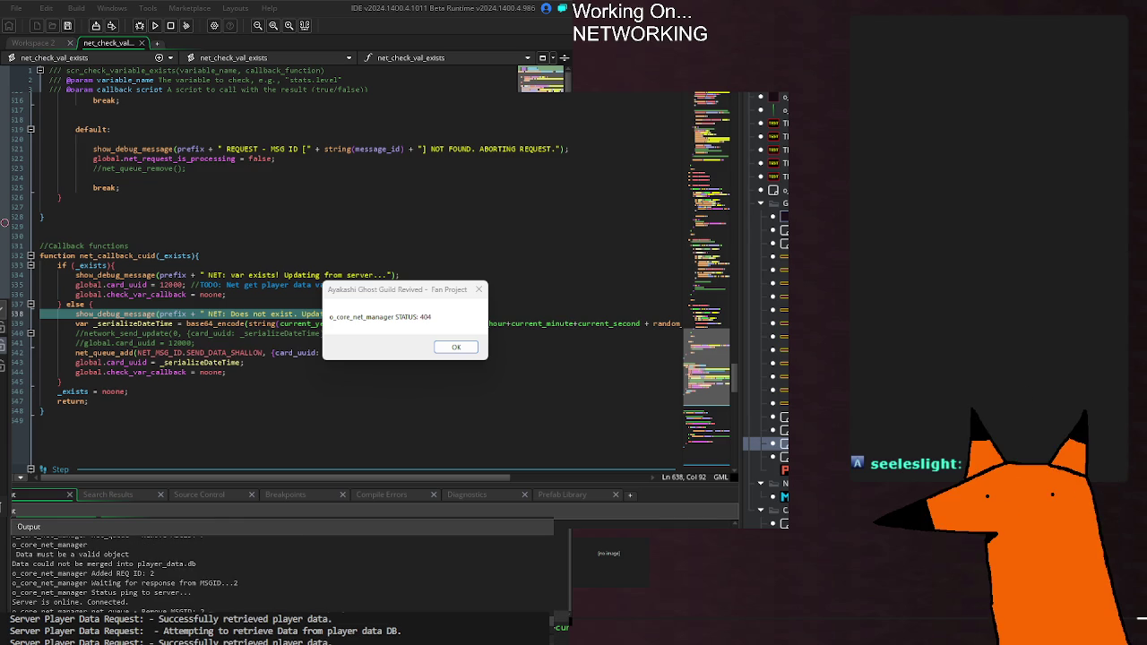
Check the Output log for the server online and connected lines, then rebuild the game.
{"action": "left_click", "coordinate": [173, 583]}
{"action": "left_click", "coordinate": [219, 603]}
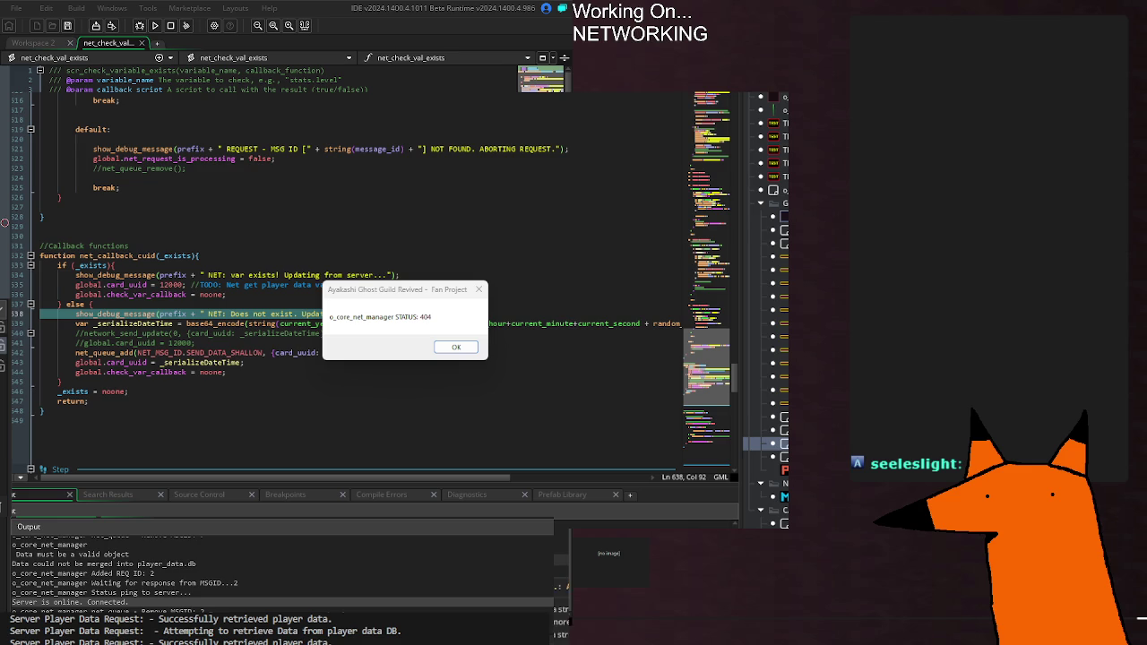
{"action": "key", "text": "F5"}
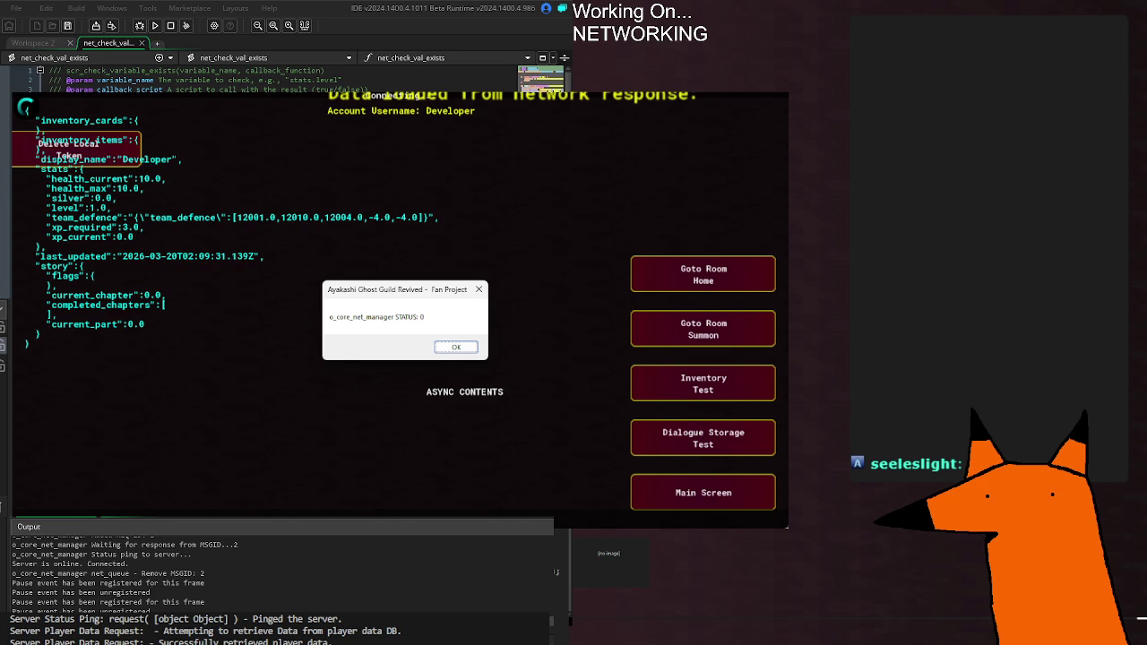
Relaunch the game and wait for the o_core_net_manager STATUS: 0 report.
{"action": "key", "text": "F5"}
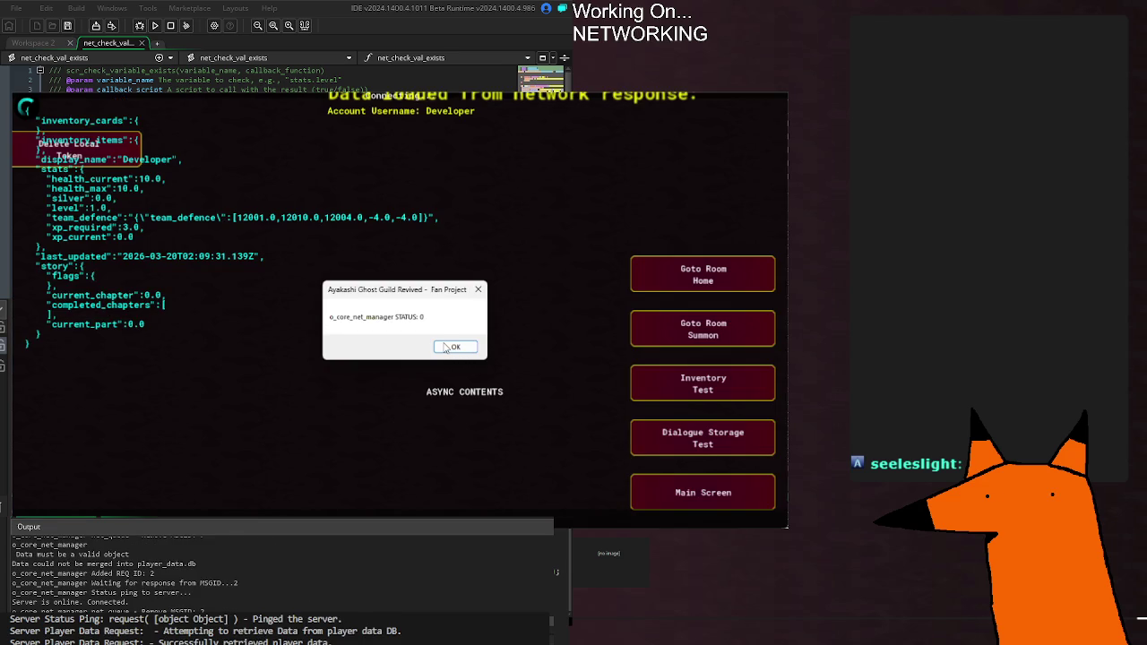
{"action": "scroll", "coordinate": [90, 589], "scroll_direction": "up", "scroll_amount": 2}
{"action": "left_click", "coordinate": [139, 583]}
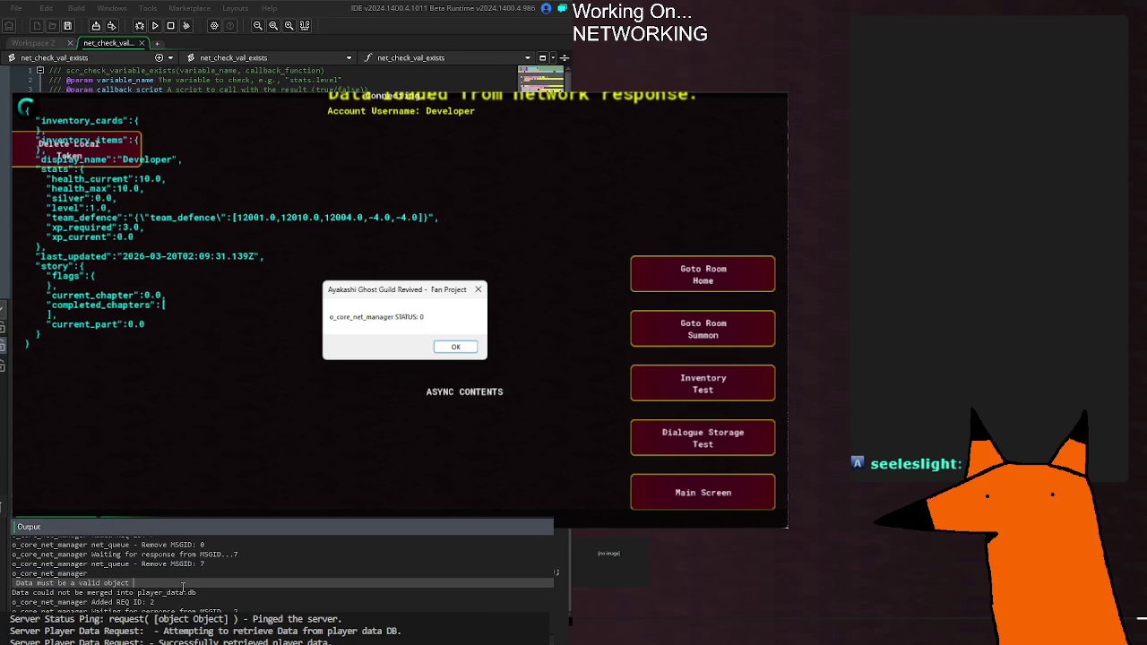
{"action": "scroll", "coordinate": [271, 574], "scroll_direction": "down", "scroll_amount": 1}
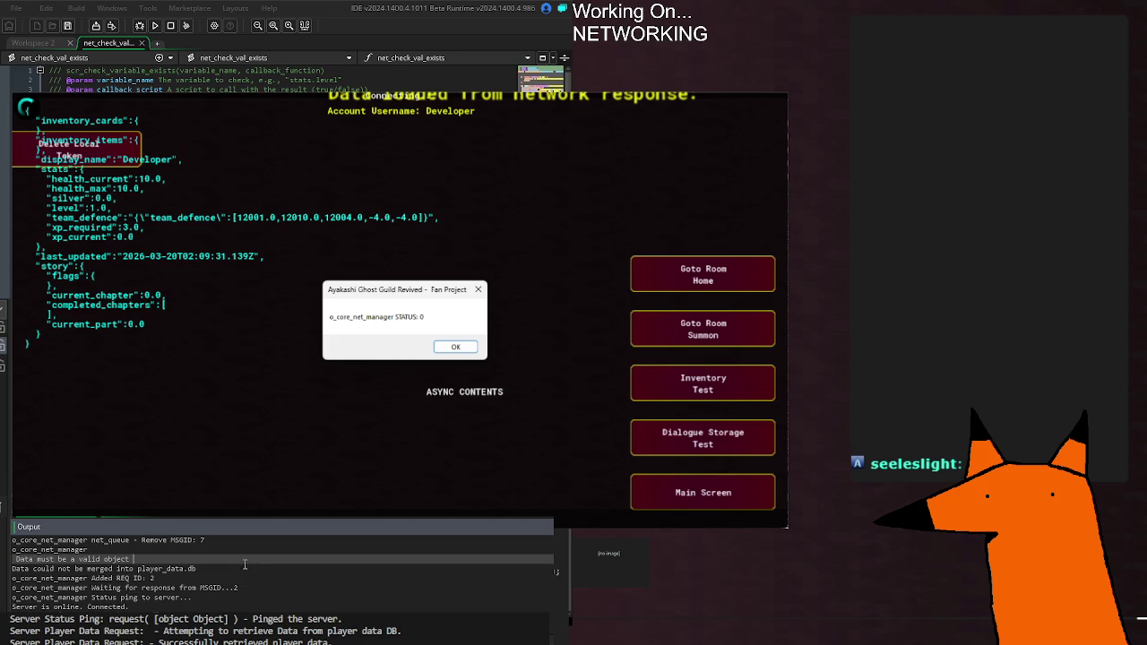
{"action": "left_click_drag", "start_coordinate": [199, 568], "coordinate": [3, 570]}
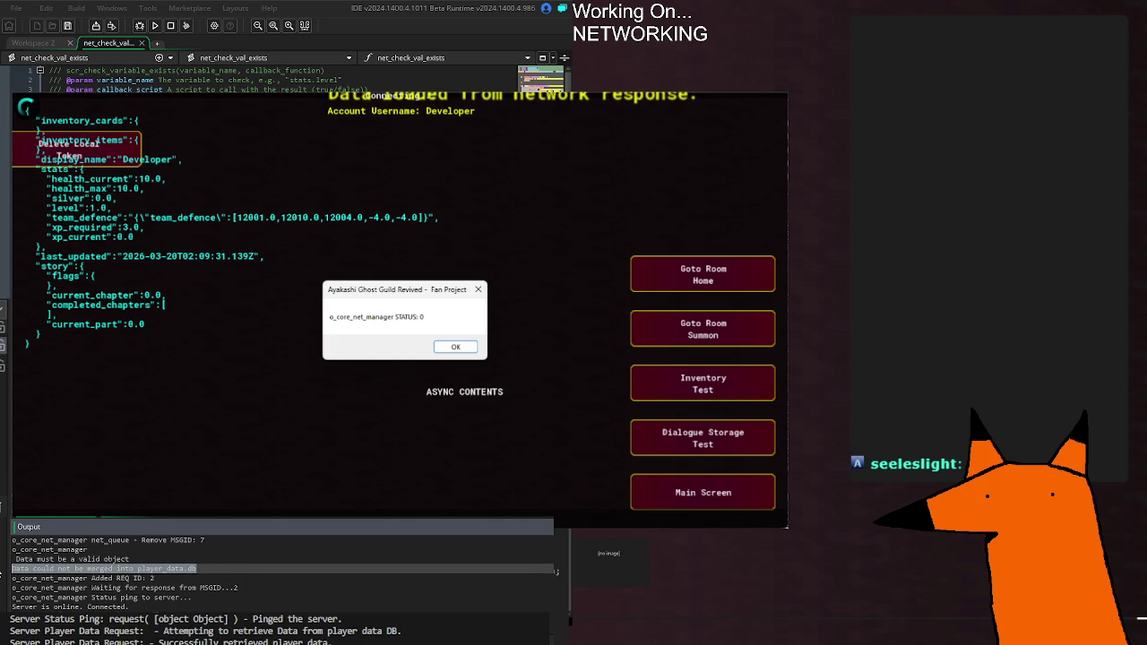
{"action": "left_click", "coordinate": [246, 578]}
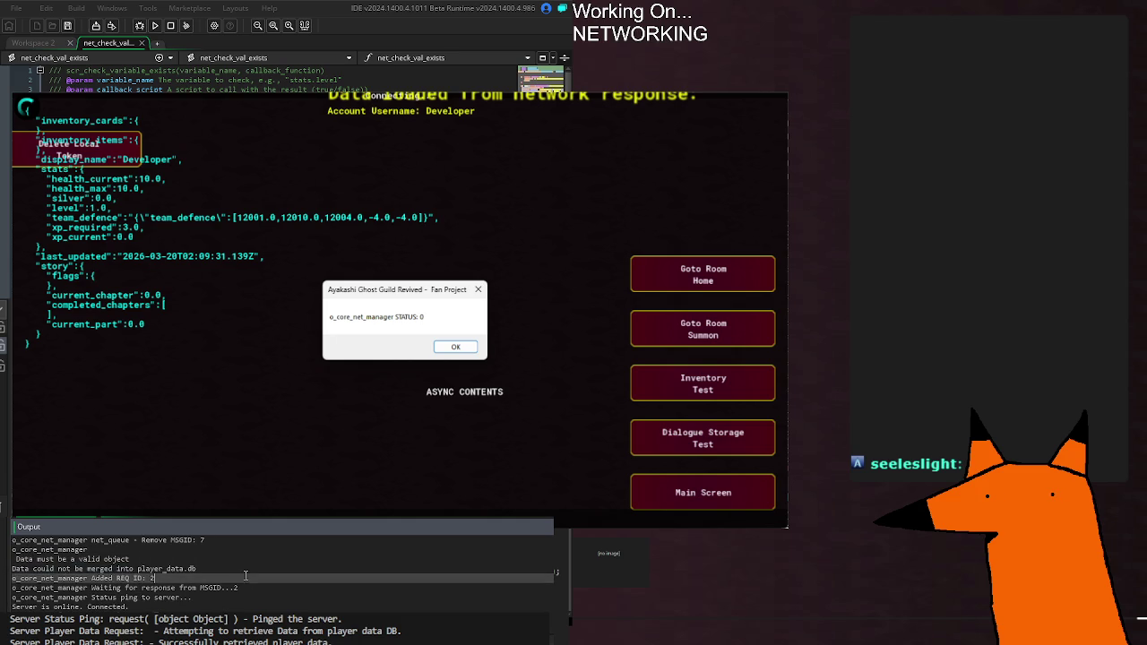
{"action": "left_click", "coordinate": [242, 588]}
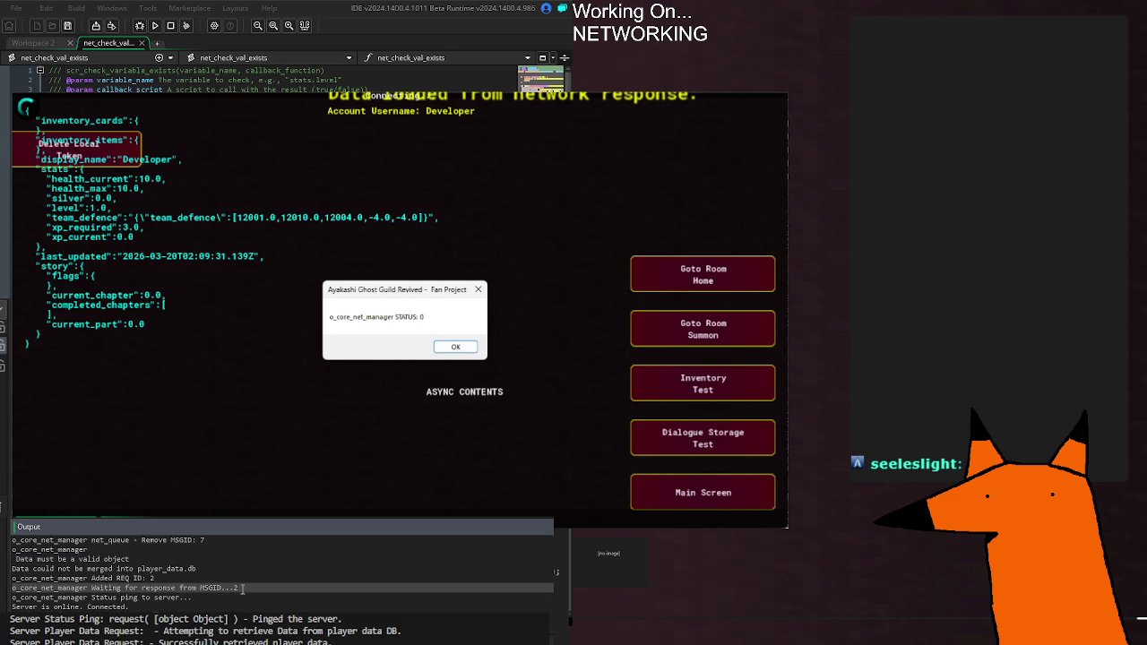
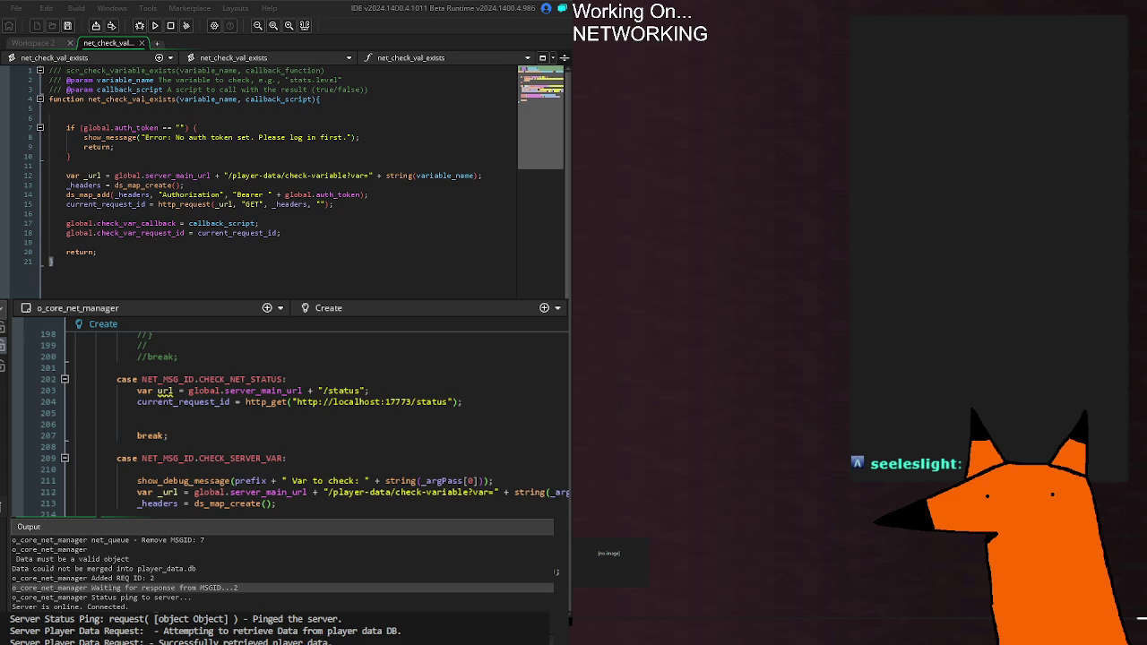
Close the test game and read the Output log's 'Remove MSGID: 7' and 'valid object' lines.
{"action": "left_click", "coordinate": [167, 579]}
{"action": "scroll", "coordinate": [219, 560], "scroll_direction": "up", "scroll_amount": 2}
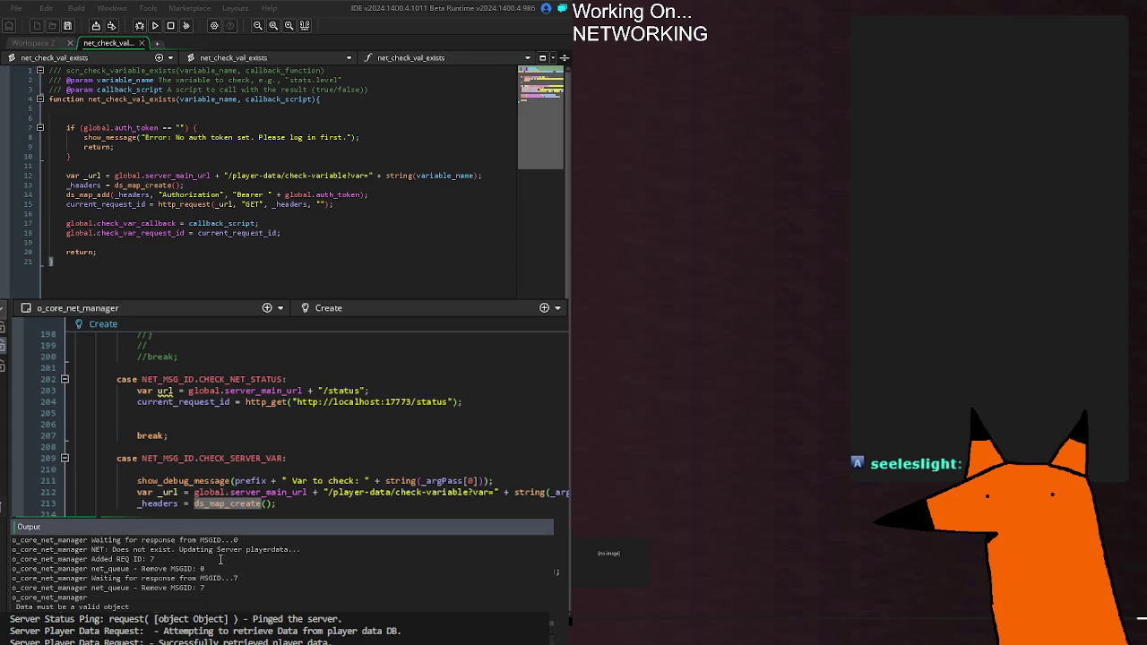
{"action": "left_click", "coordinate": [227, 589]}
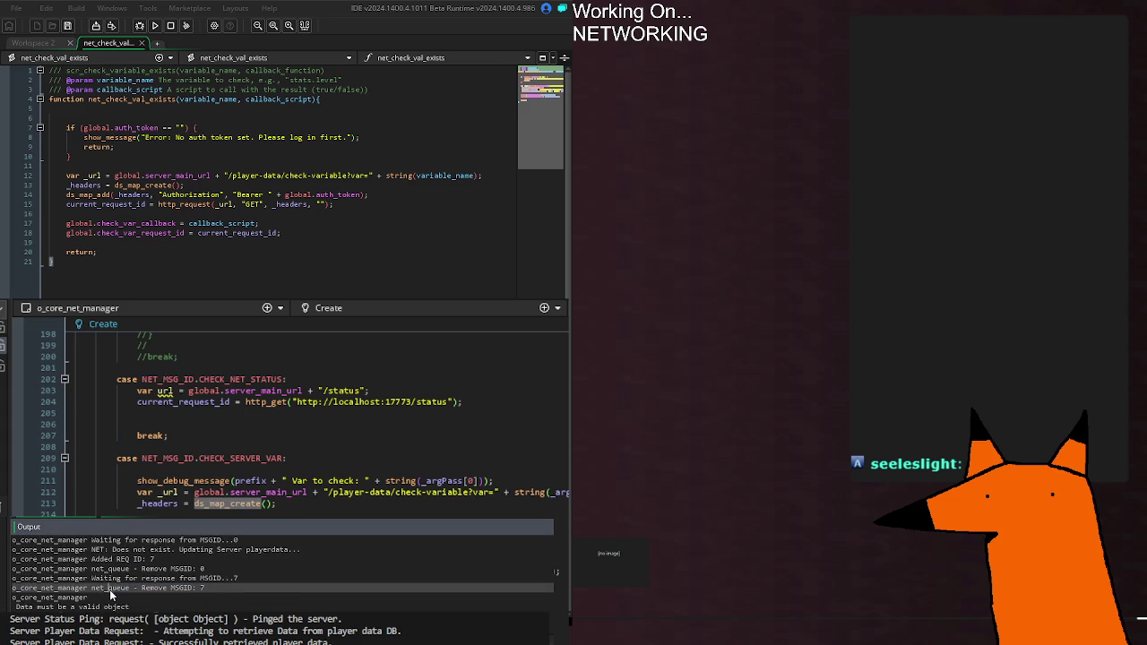
{"action": "scroll", "coordinate": [83, 574], "scroll_direction": "down", "scroll_amount": 2}
{"action": "left_click_drag", "start_coordinate": [155, 583], "coordinate": [12, 574]}
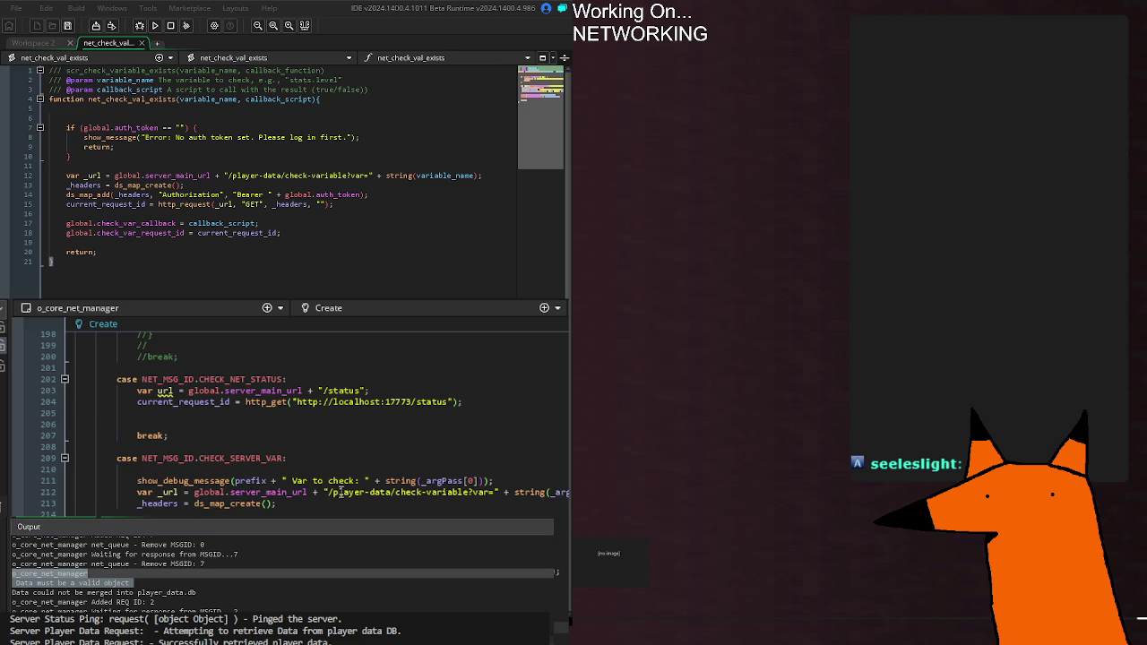
Return to the headers map creation line in the code and review the surrounding request code.
{"action": "left_click", "coordinate": [500, 504]}
{"action": "scroll", "coordinate": [157, 589], "scroll_direction": "down", "scroll_amount": 5}
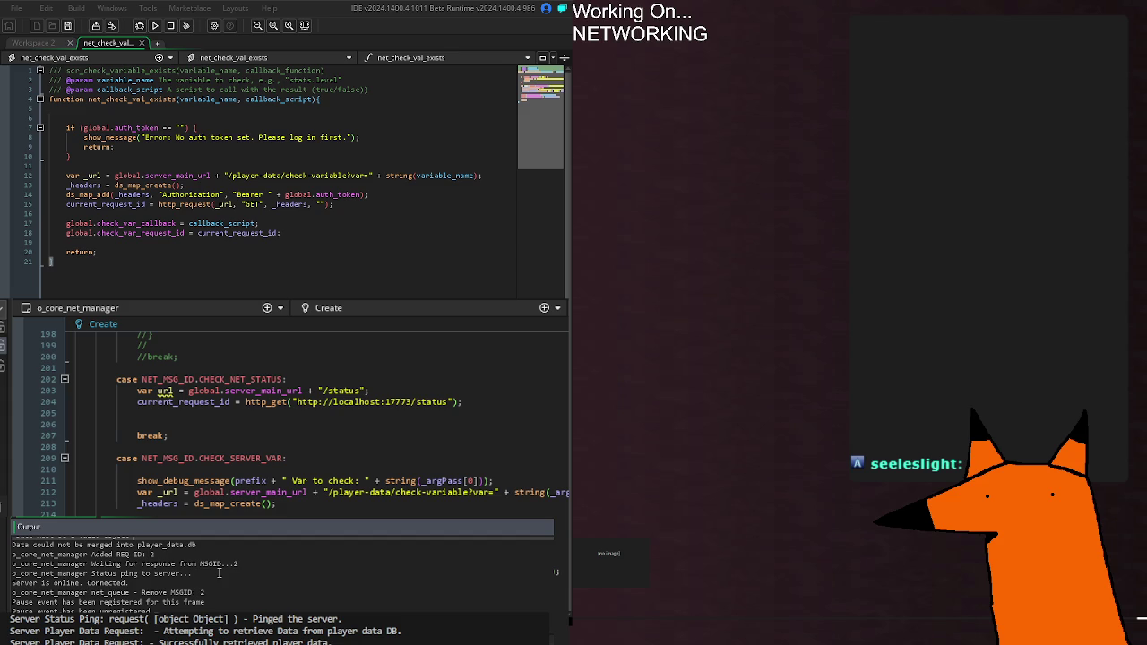
{"action": "scroll", "coordinate": [218, 572], "scroll_direction": "down", "scroll_amount": 5}
{"action": "scroll", "coordinate": [219, 573], "scroll_direction": "up", "scroll_amount": 5}
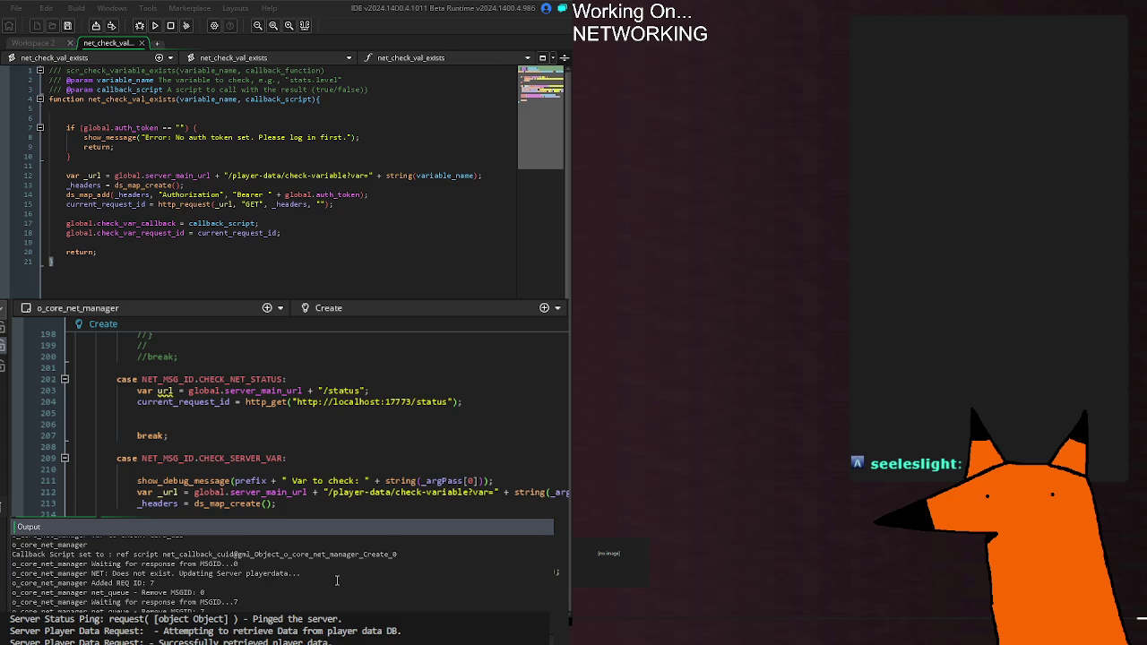
{"action": "scroll", "coordinate": [308, 567], "scroll_direction": "up", "scroll_amount": 2}
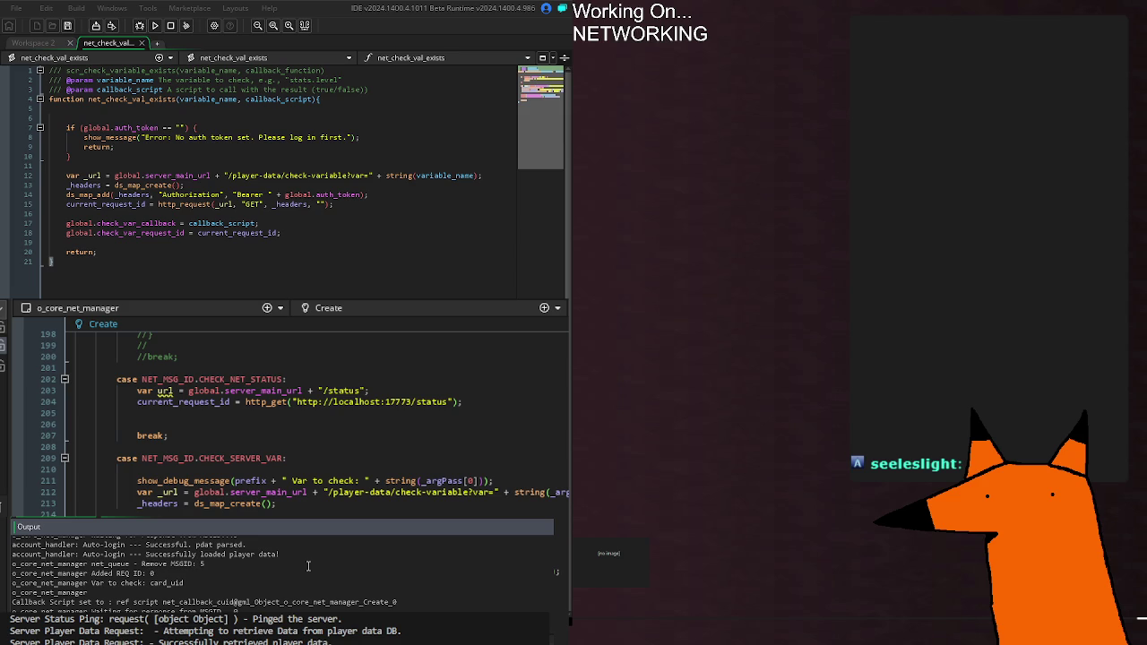
{"action": "scroll", "coordinate": [282, 578], "scroll_direction": "up", "scroll_amount": 1}
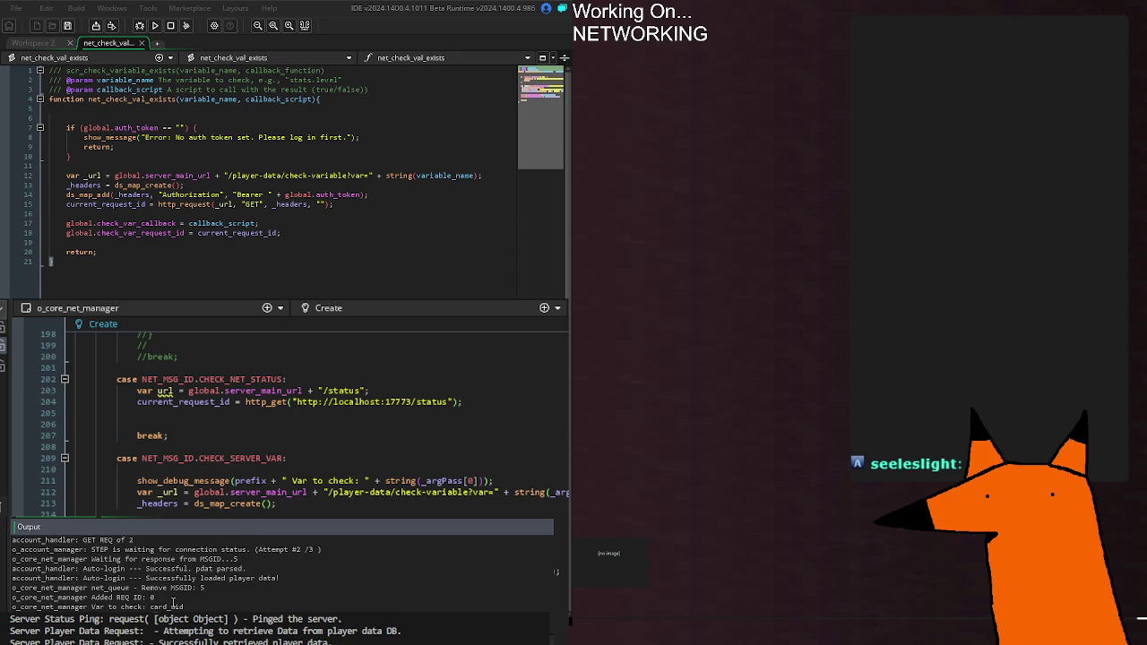
{"action": "left_click", "coordinate": [146, 584]}
{"action": "scroll", "coordinate": [147, 581], "scroll_direction": "down", "scroll_amount": 1}
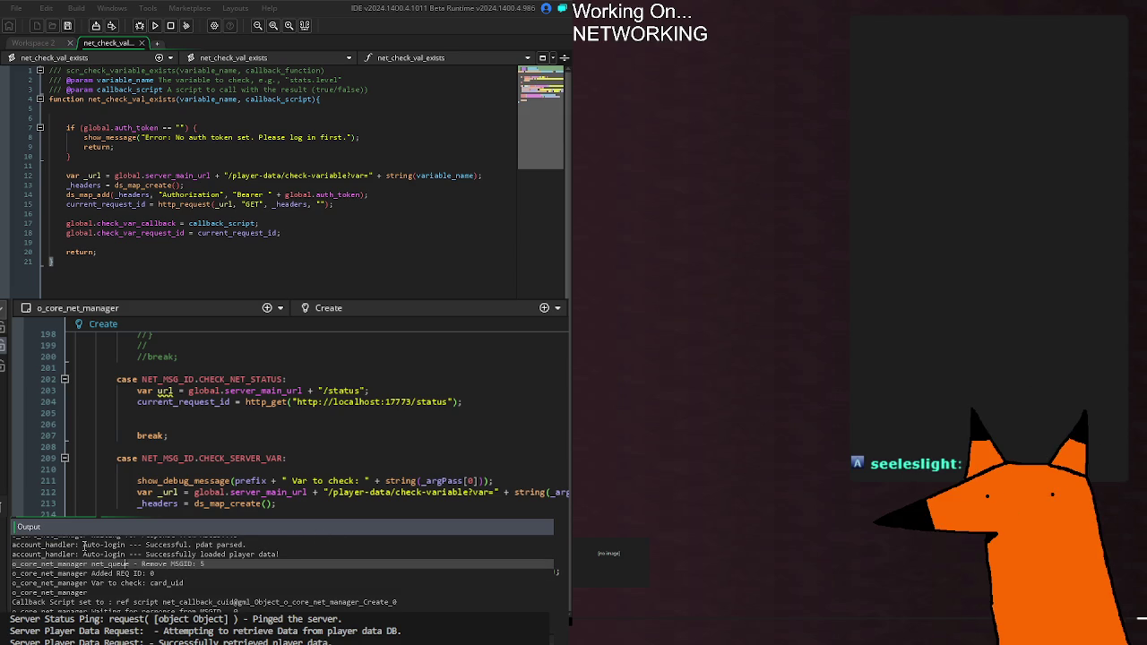
{"action": "left_click", "coordinate": [250, 583]}
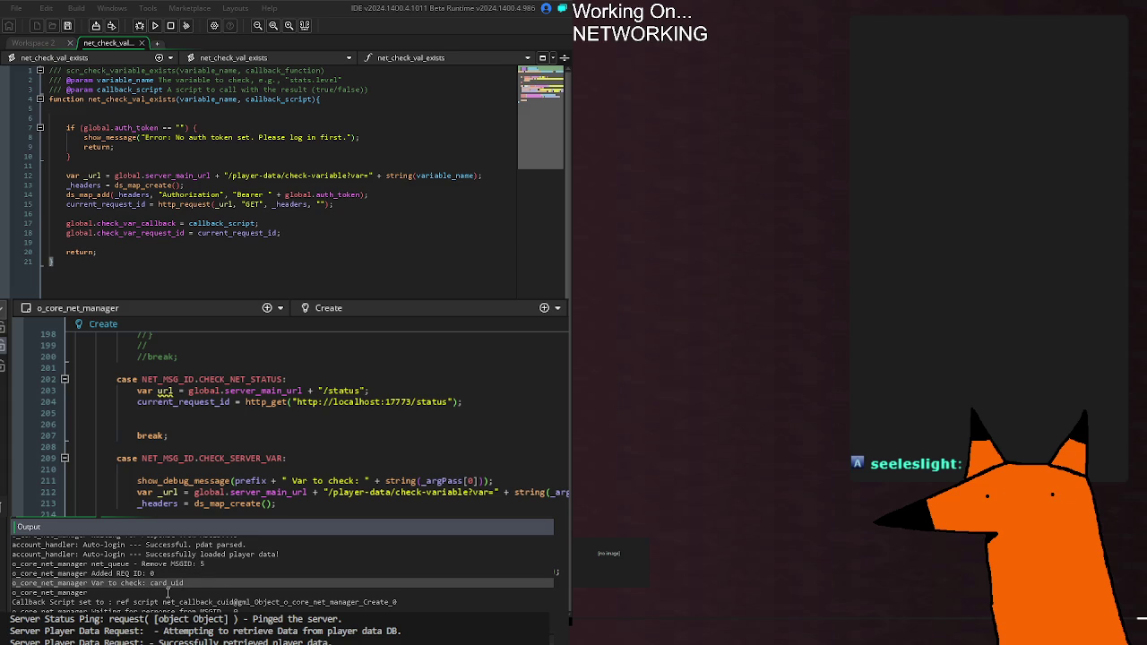
{"action": "double_click", "coordinate": [205, 601]}
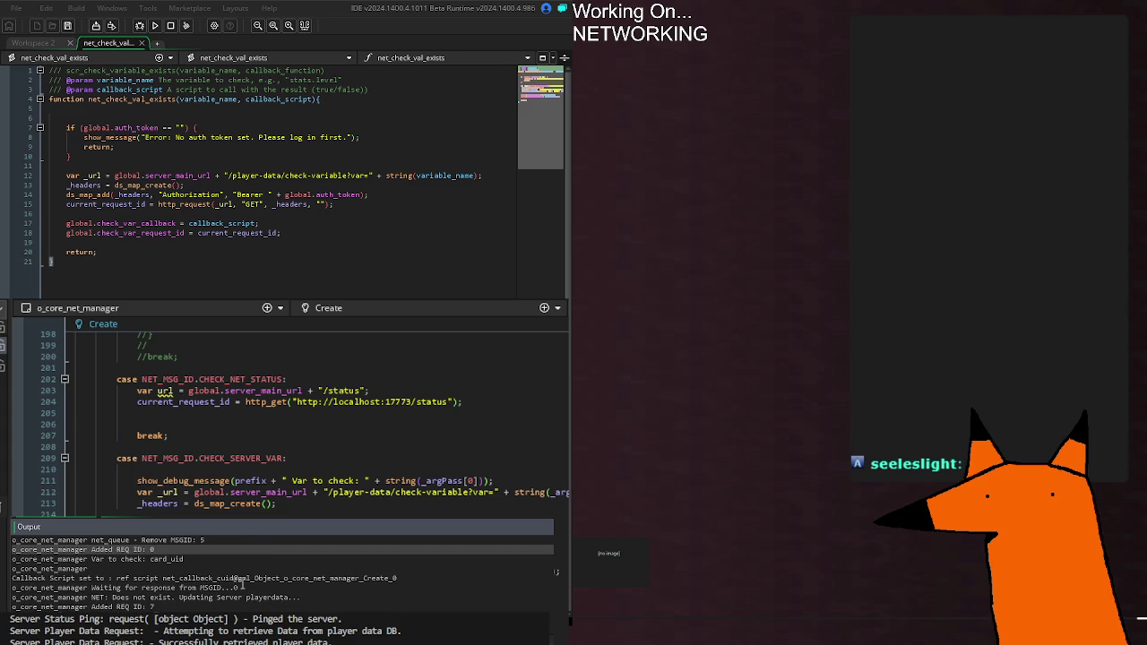
{"action": "left_click_drag", "start_coordinate": [238, 588], "coordinate": [14, 591]}
{"action": "left_click_drag", "start_coordinate": [354, 599], "coordinate": [79, 603]}
{"action": "left_click", "coordinate": [285, 597]}
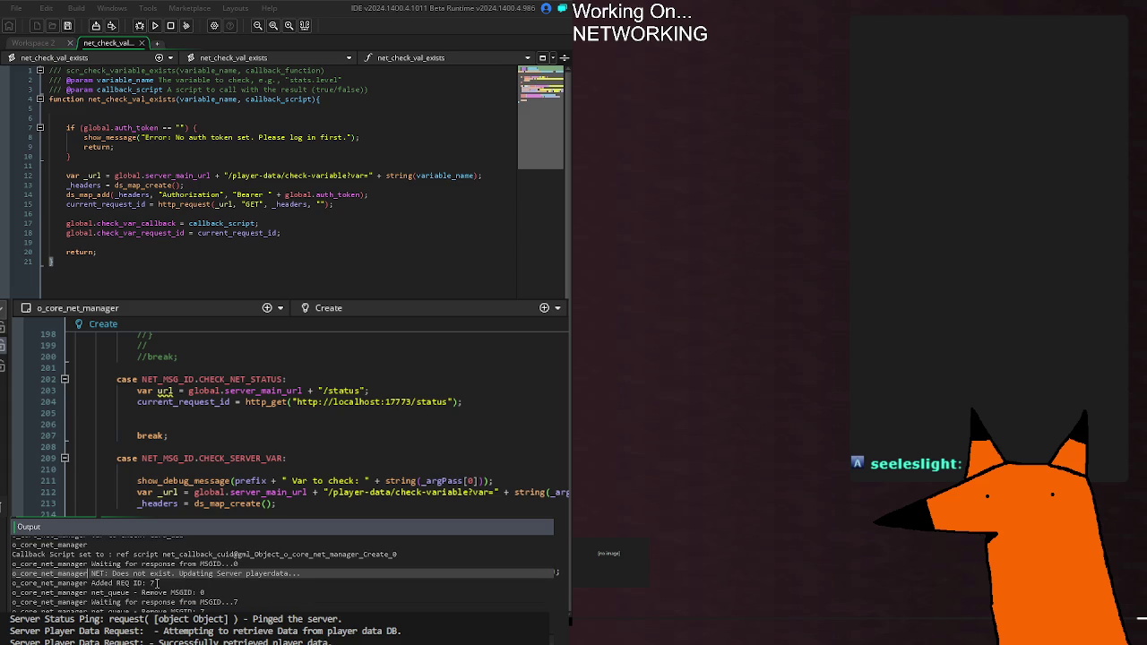
{"action": "left_click_drag", "start_coordinate": [156, 583], "coordinate": [116, 578]}
{"action": "left_click", "coordinate": [90, 581]}
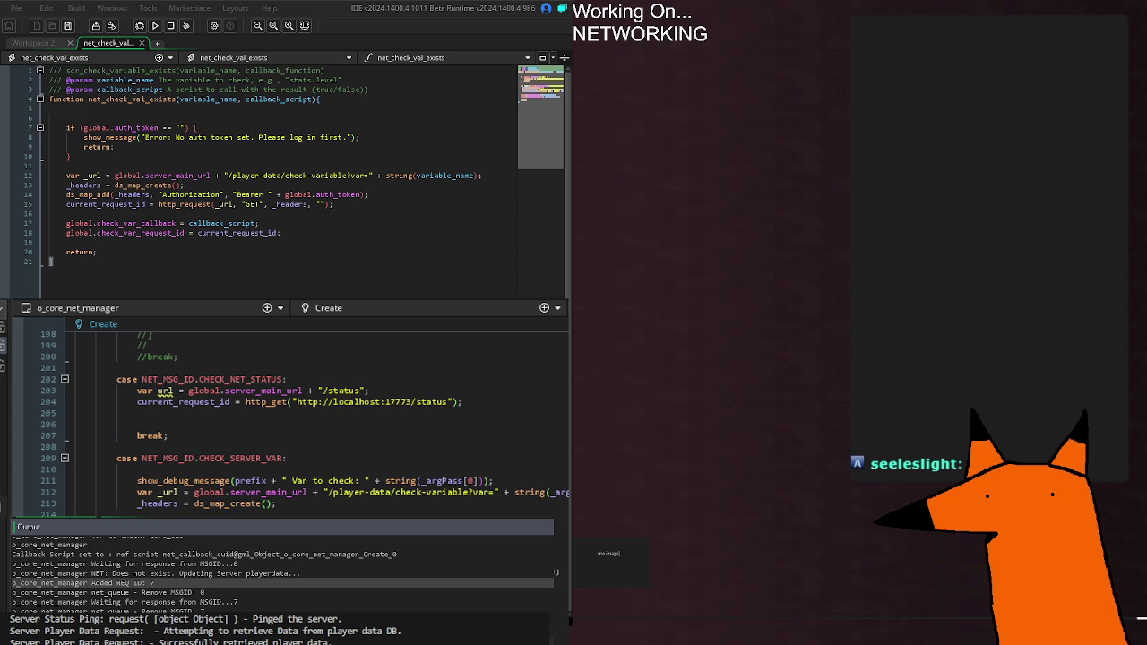
{"action": "scroll", "coordinate": [299, 547], "scroll_direction": "down", "scroll_amount": 3}
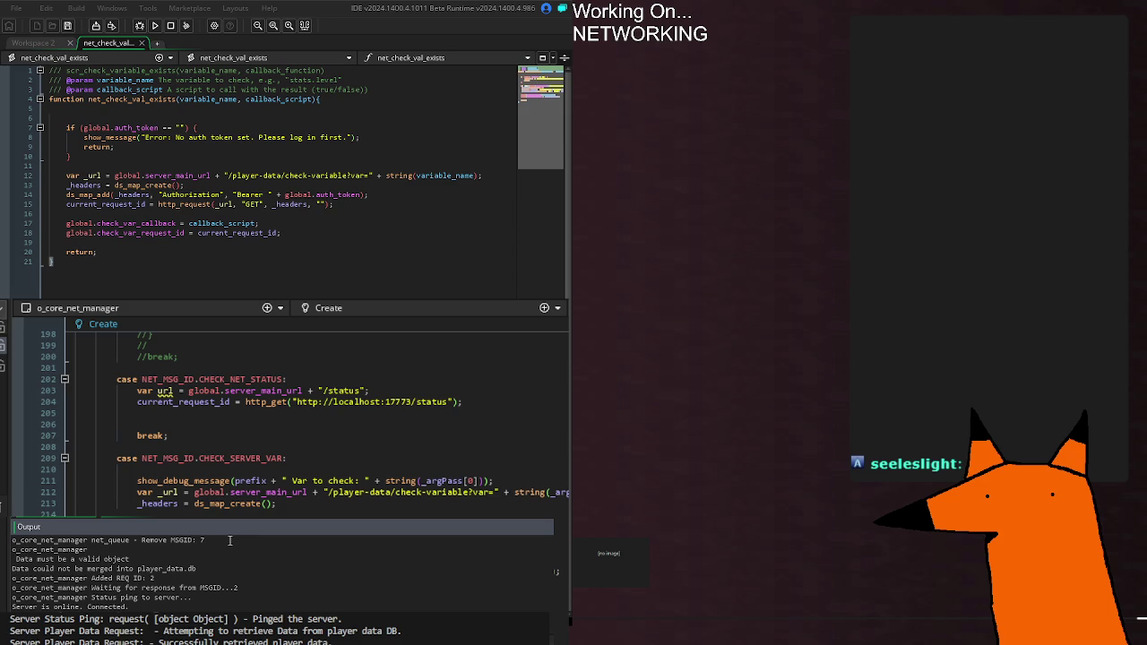
{"action": "left_click", "coordinate": [247, 545]}
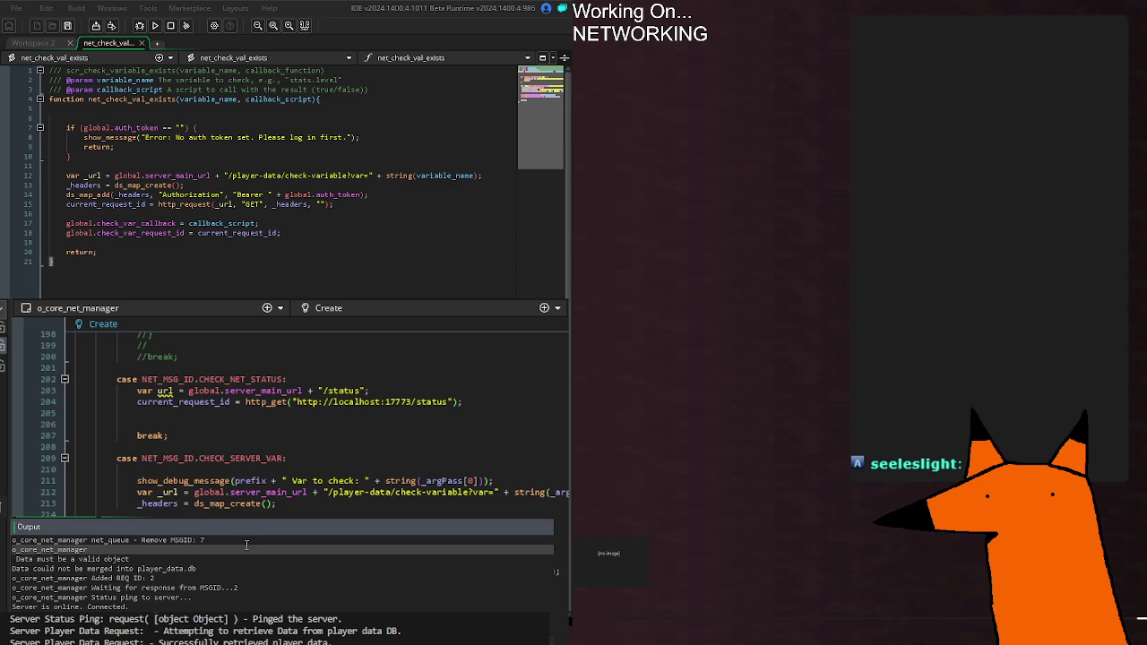
{"action": "scroll", "coordinate": [287, 421], "scroll_direction": "down", "scroll_amount": 15}
{"action": "scroll", "coordinate": [286, 412], "scroll_direction": "down", "scroll_amount": 20}
{"action": "scroll", "coordinate": [287, 413], "scroll_direction": "up", "scroll_amount": 10}
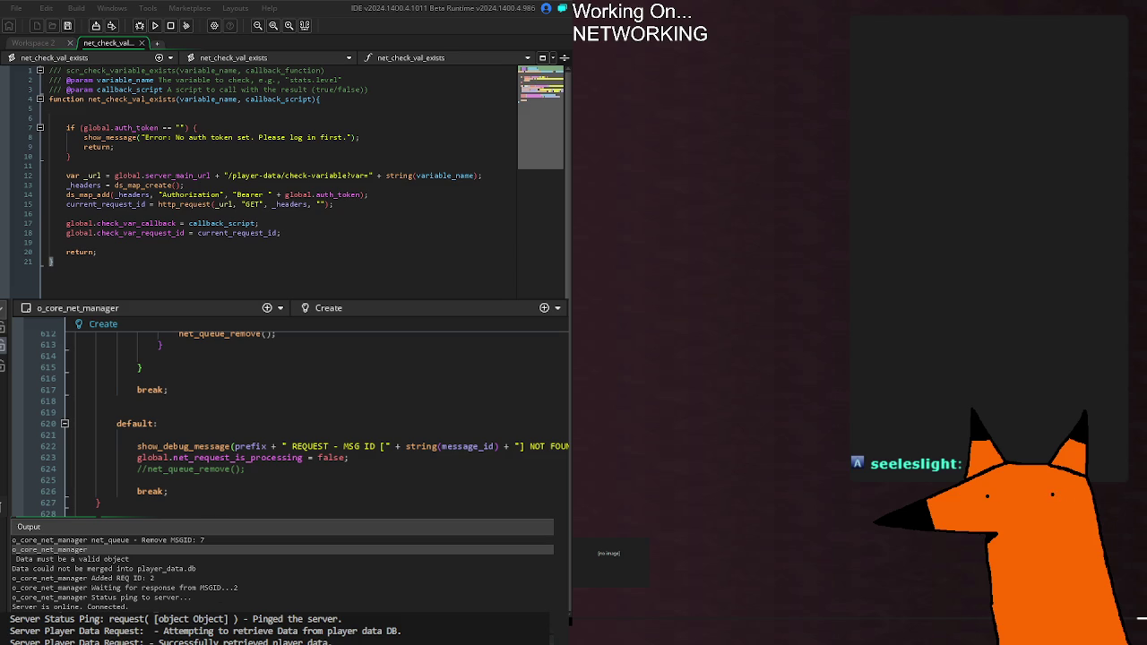
{"action": "left_click", "coordinate": [229, 570]}
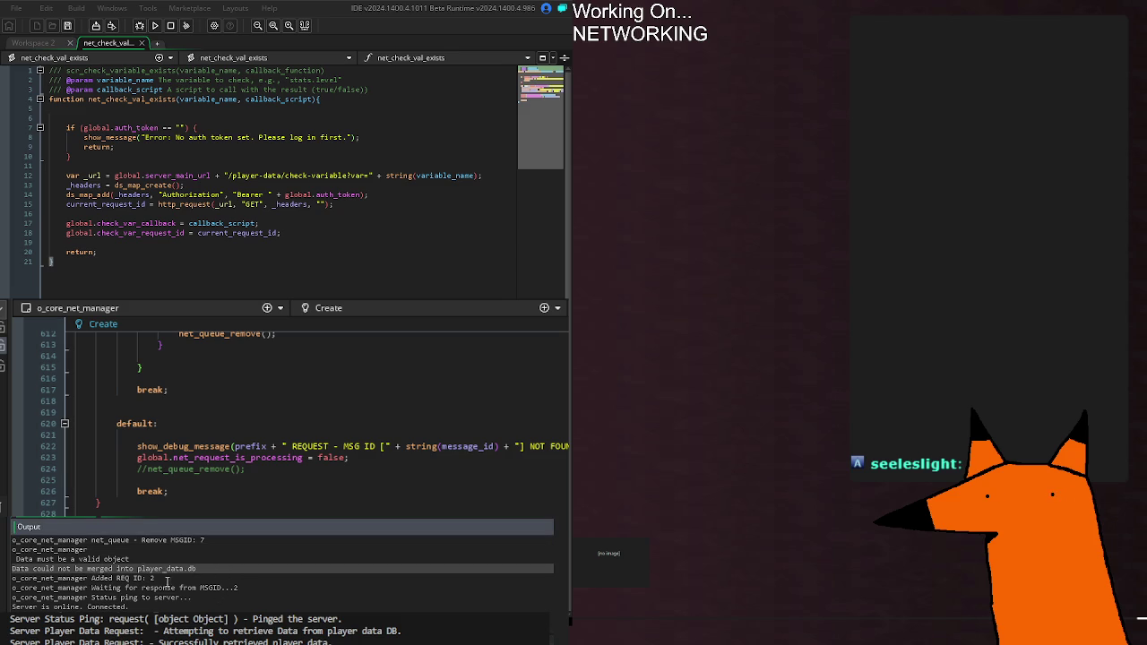
{"action": "scroll", "coordinate": [224, 564], "scroll_direction": "up", "scroll_amount": 1}
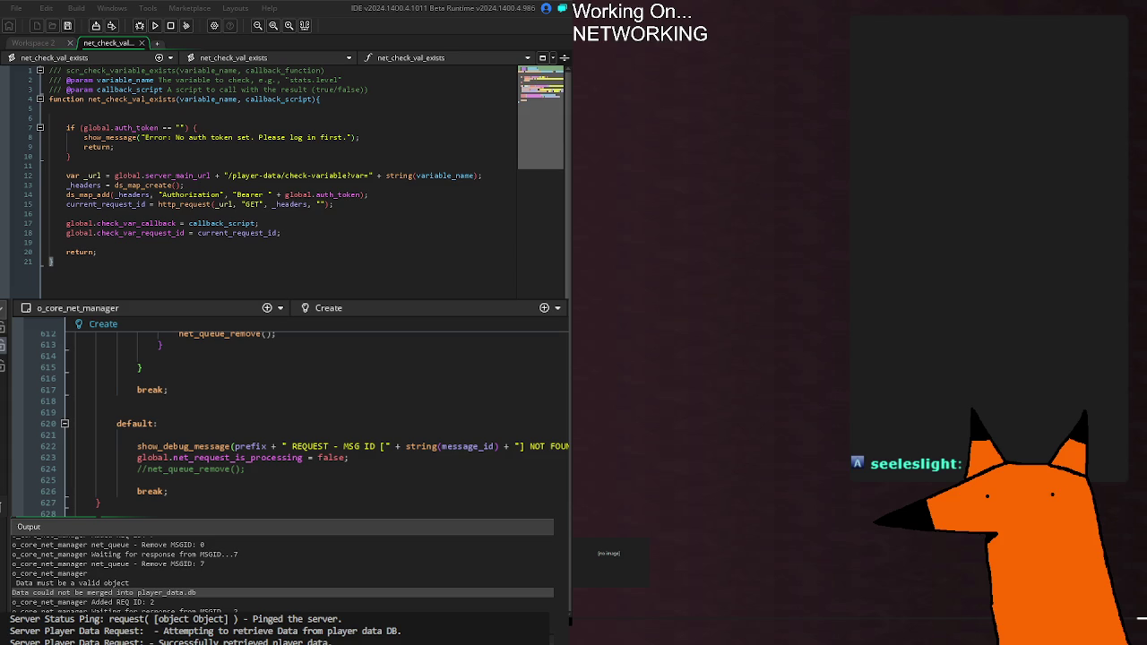
{"action": "left_click", "coordinate": [196, 590]}
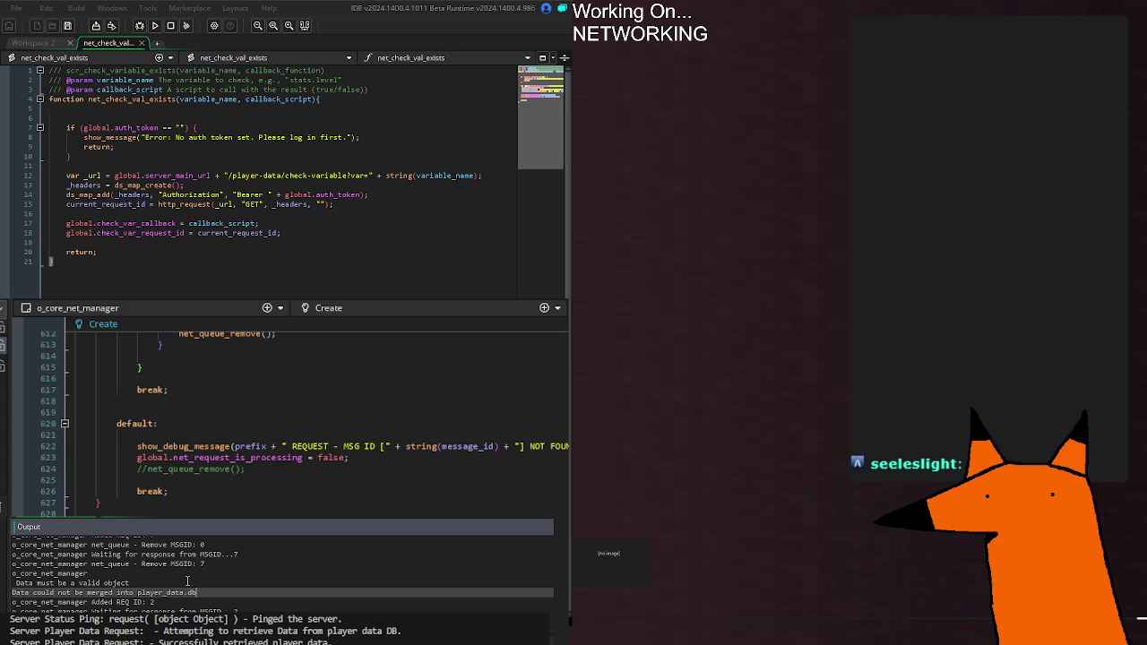
{"action": "key", "text": "ctrl+Home"}
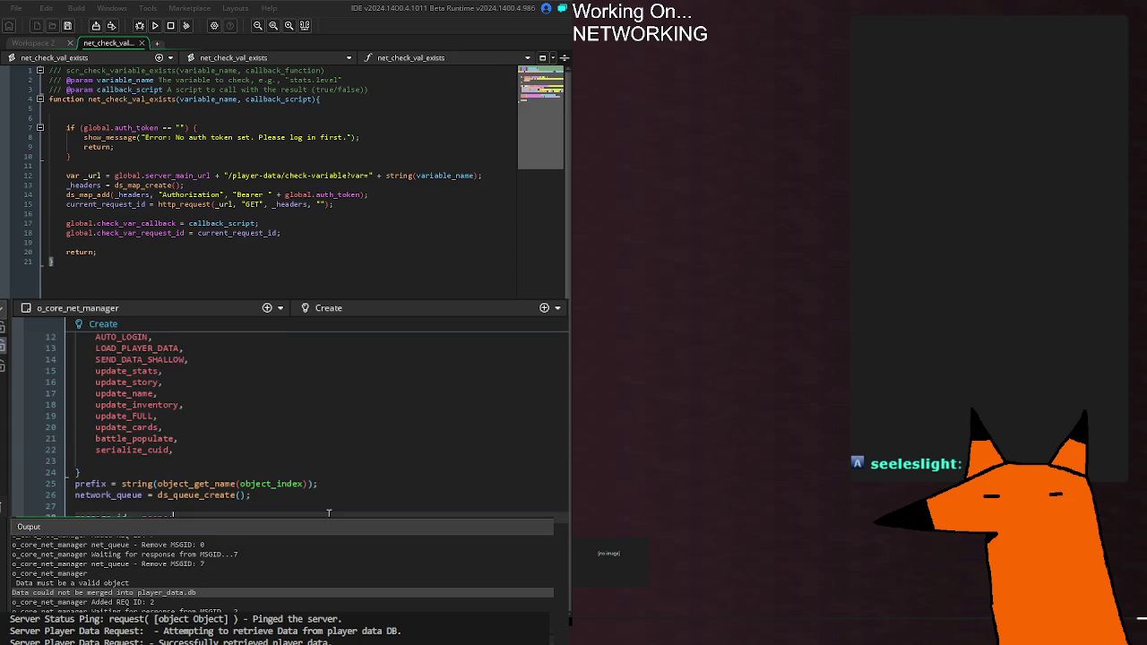
Scroll through the o_core_net_manager Create code and check the 'Server is online. Connected.' log line.
{"action": "scroll", "coordinate": [287, 412], "scroll_direction": "down", "scroll_amount": 20}
{"action": "scroll", "coordinate": [301, 426], "scroll_direction": "down", "scroll_amount": 20}
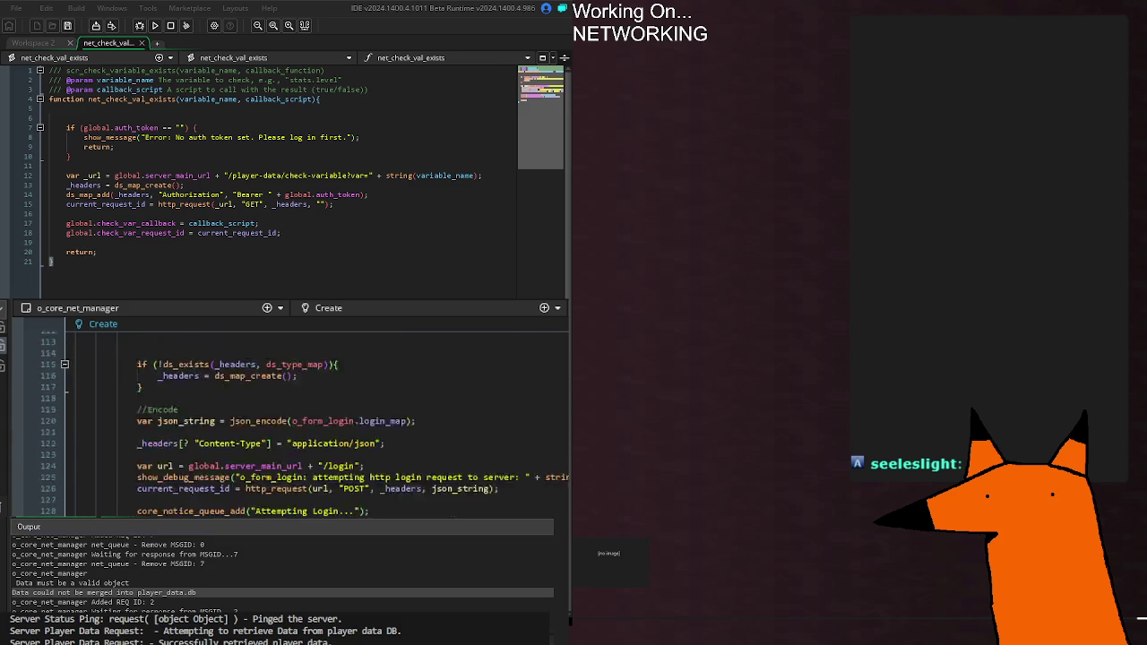
{"action": "scroll", "coordinate": [240, 500], "scroll_direction": "down", "scroll_amount": 6}
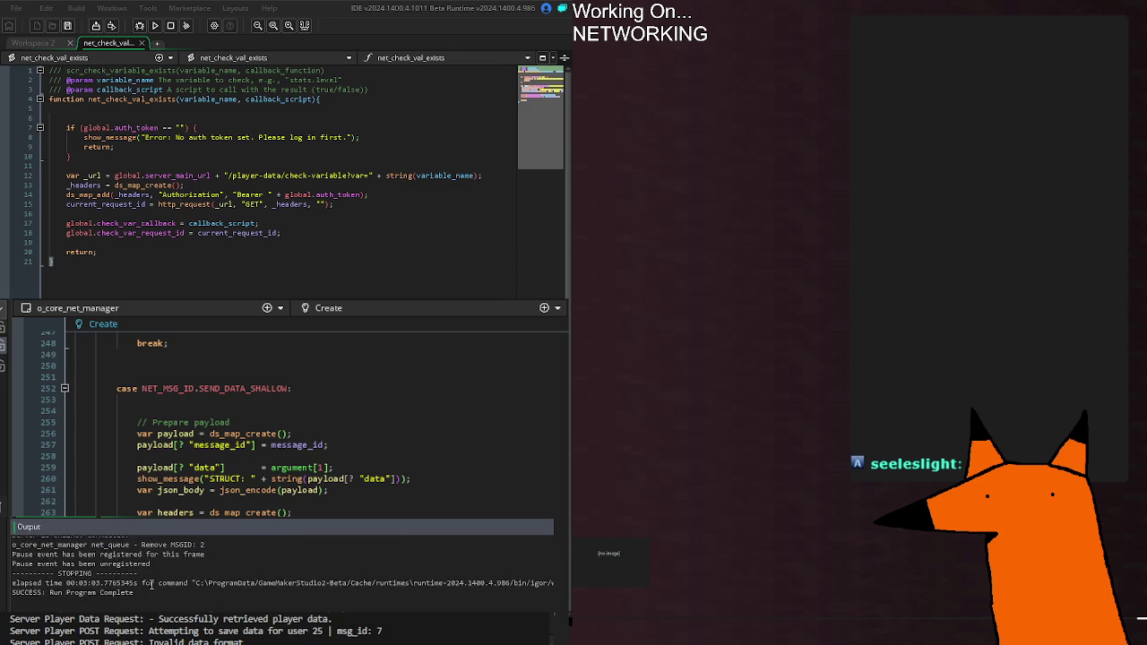
{"action": "scroll", "coordinate": [151, 584], "scroll_direction": "up", "scroll_amount": 2}
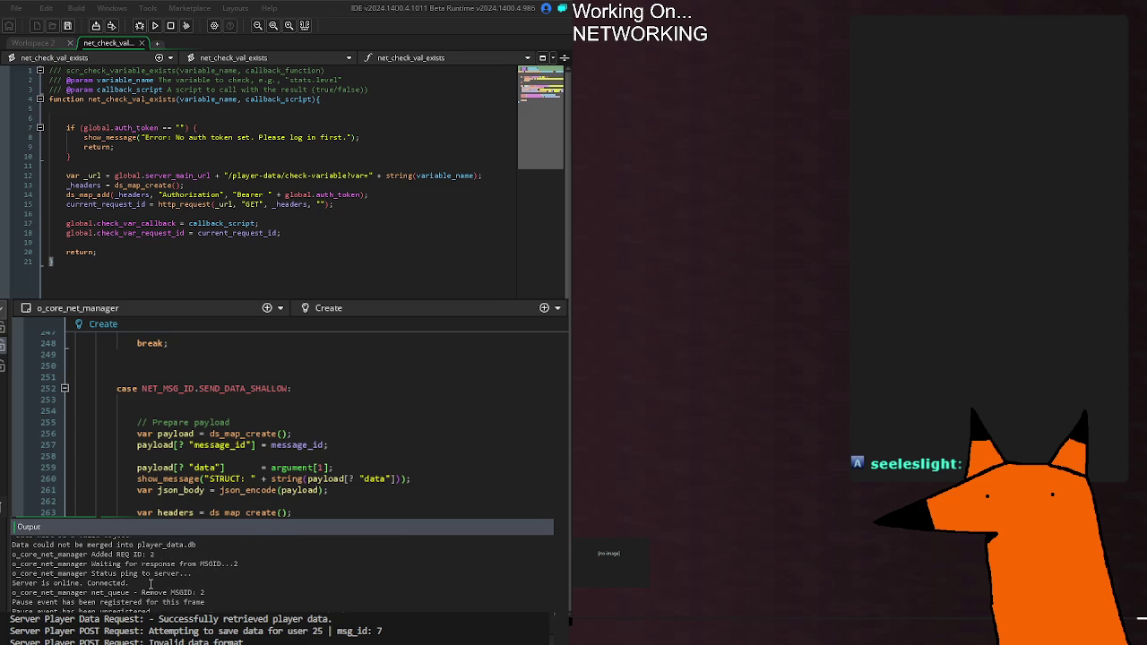
{"action": "left_click", "coordinate": [166, 583]}
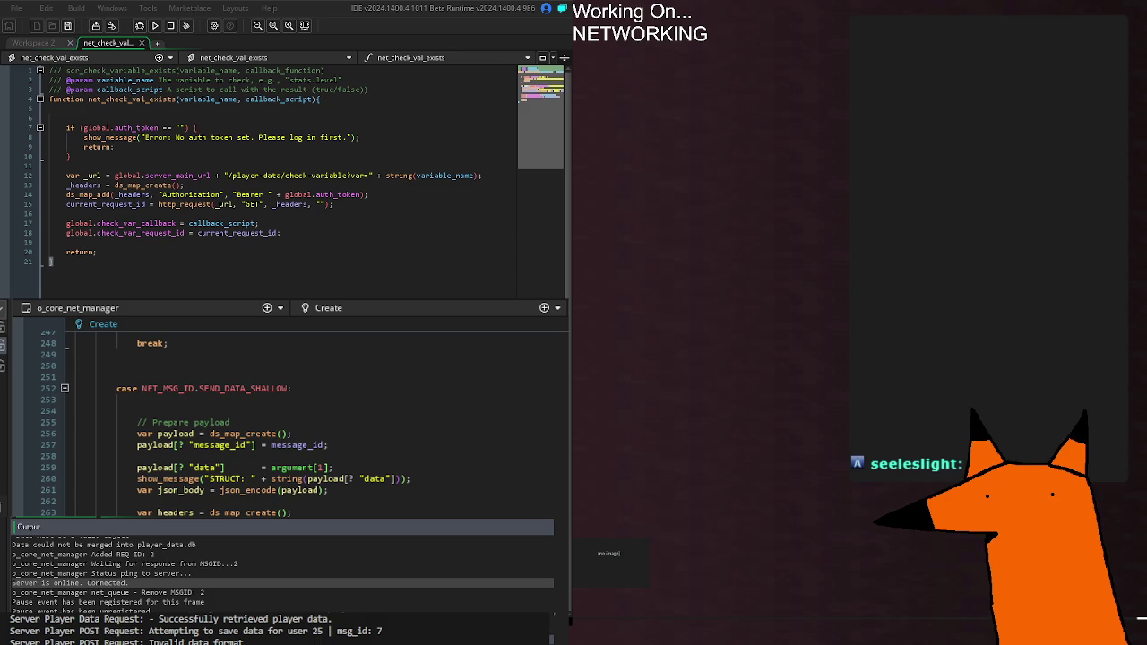
Scroll to the default case and build and run the game with F5.
{"action": "scroll", "coordinate": [287, 417], "scroll_direction": "down", "scroll_amount": 20}
{"action": "scroll", "coordinate": [286, 417], "scroll_direction": "down", "scroll_amount": 20}
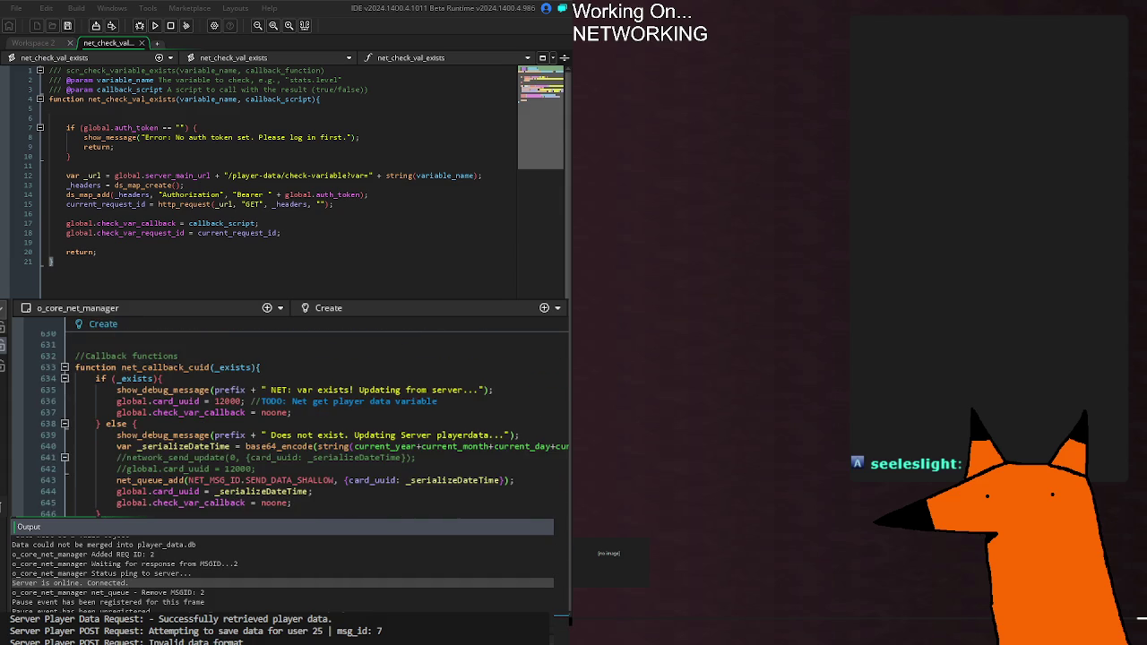
{"action": "scroll", "coordinate": [287, 417], "scroll_direction": "down", "scroll_amount": 4}
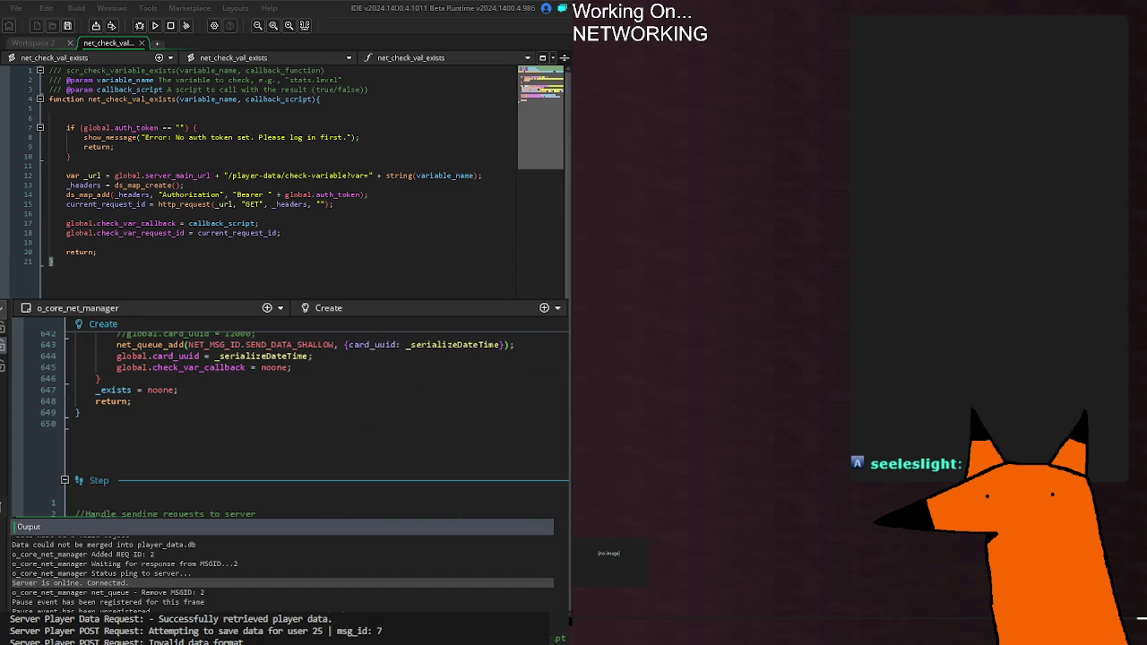
{"action": "scroll", "coordinate": [286, 417], "scroll_direction": "up", "scroll_amount": 6}
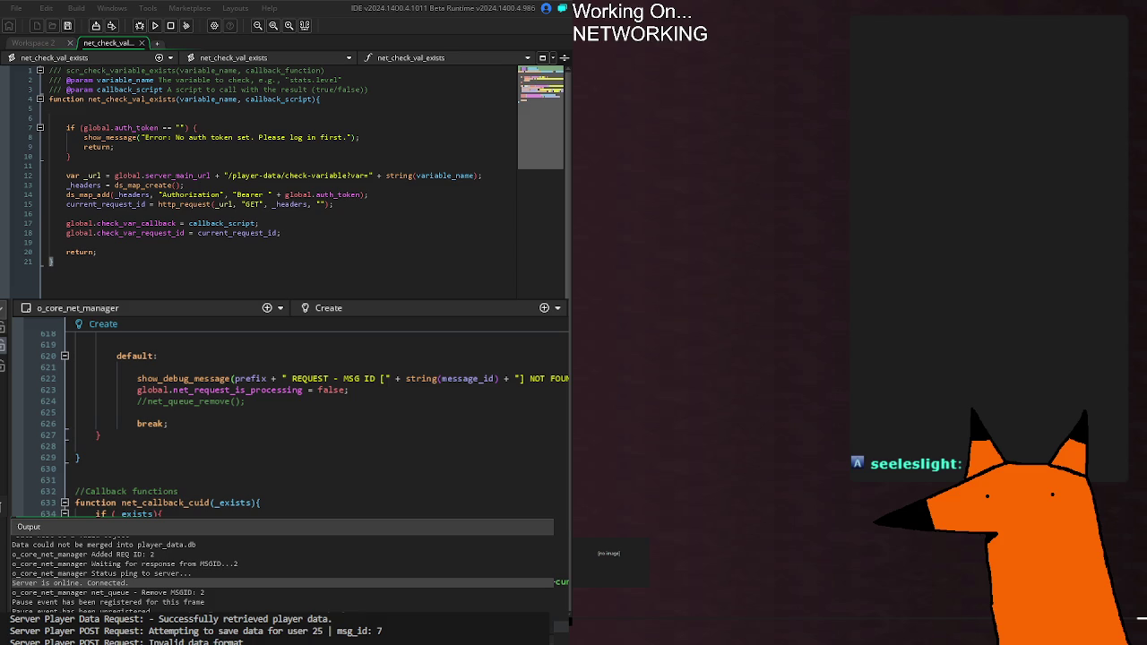
{"action": "key", "text": "F5"}
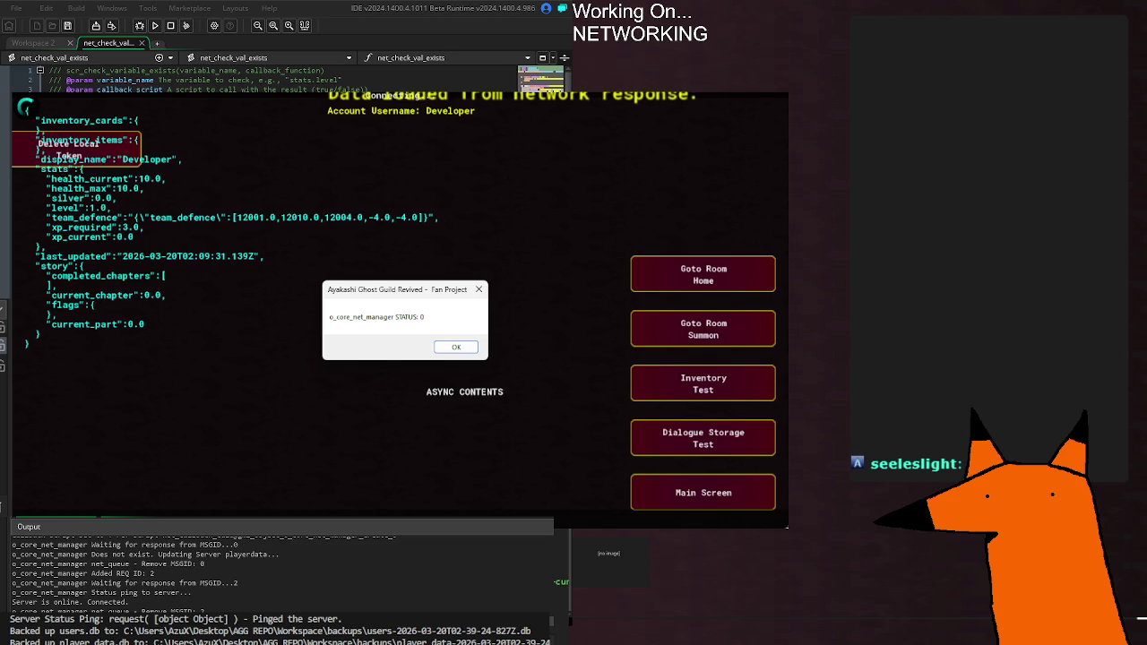
Scroll up the Output log to read the loaded player data and STATUS: 0 report.
{"action": "scroll", "coordinate": [235, 559], "scroll_direction": "up", "scroll_amount": 1}
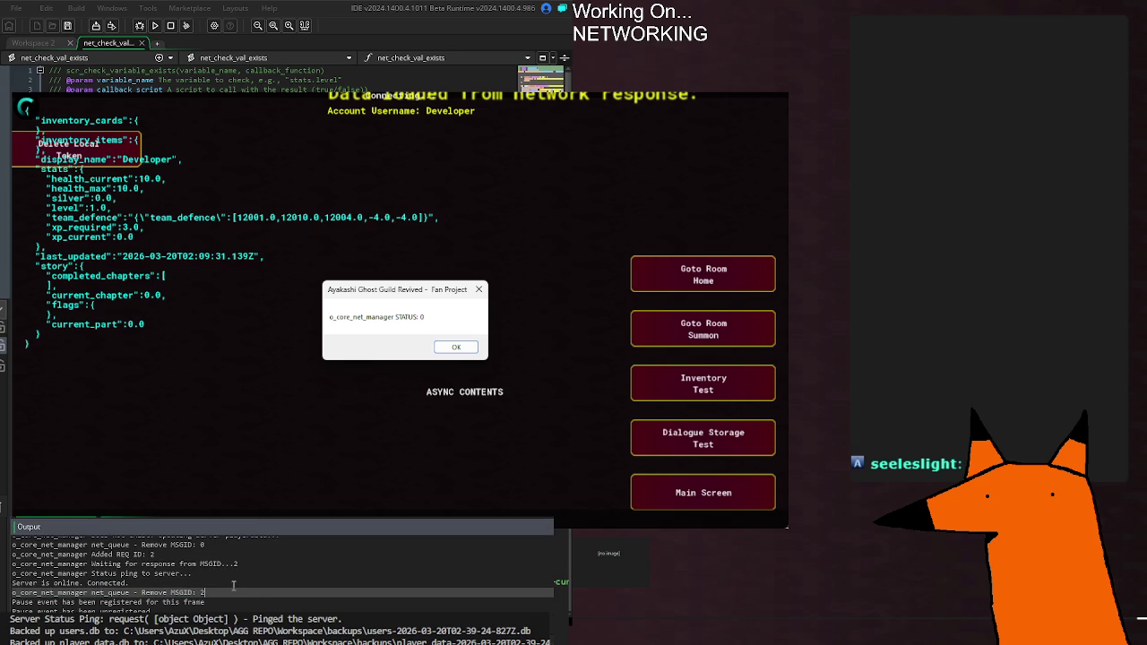
Check the 'Remove MSGID: 2' queue entry in the Output log, then stop the test game.
{"action": "left_click", "coordinate": [285, 599]}
{"action": "left_click", "coordinate": [267, 591]}
{"action": "left_click_drag", "start_coordinate": [92, 593], "coordinate": [213, 592]}
{"action": "left_click", "coordinate": [219, 592]}
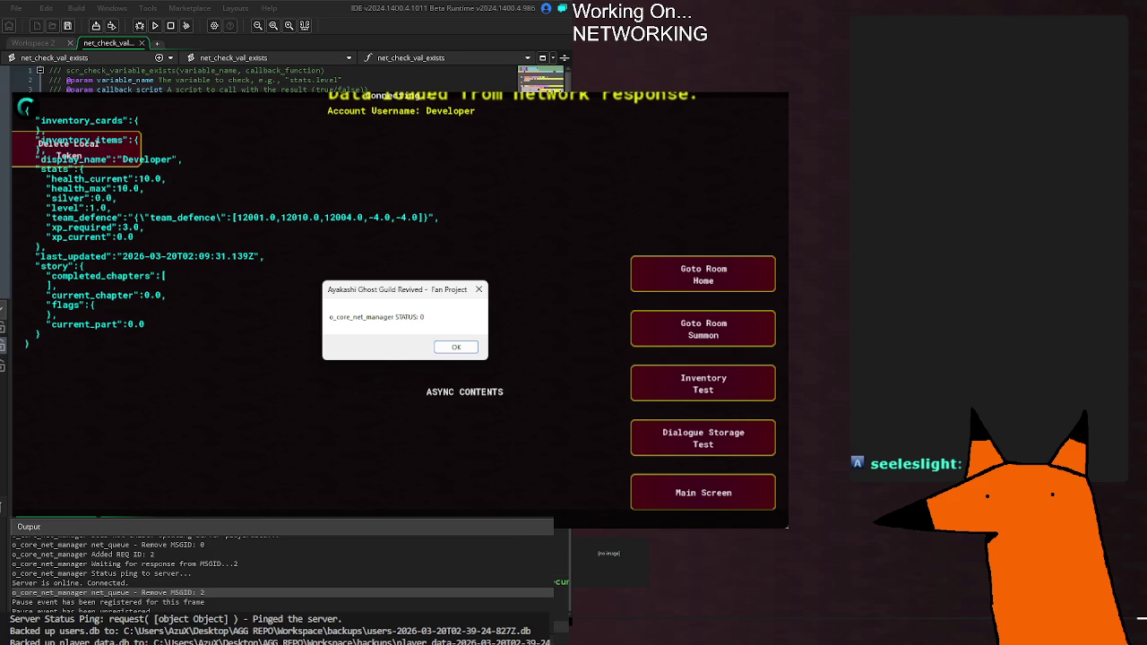
{"action": "key", "text": "Return"}
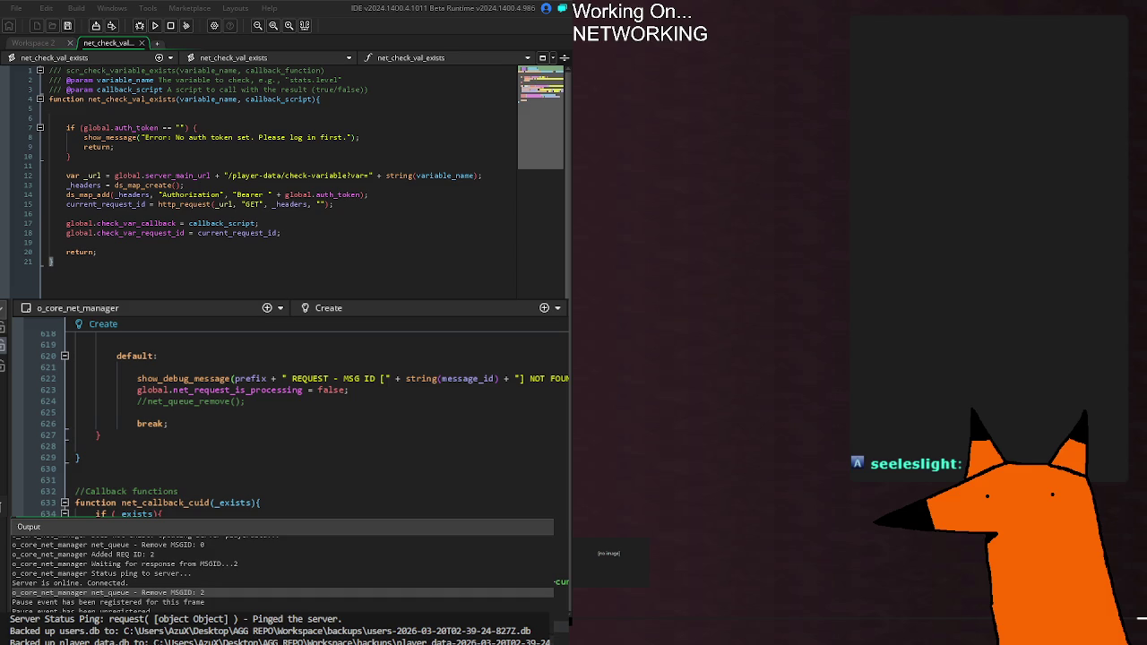
Search the whole project for SEND_DATA_SHALLOW and open the o_test_account_data Step match.
{"action": "key", "text": "ctrl+h"}
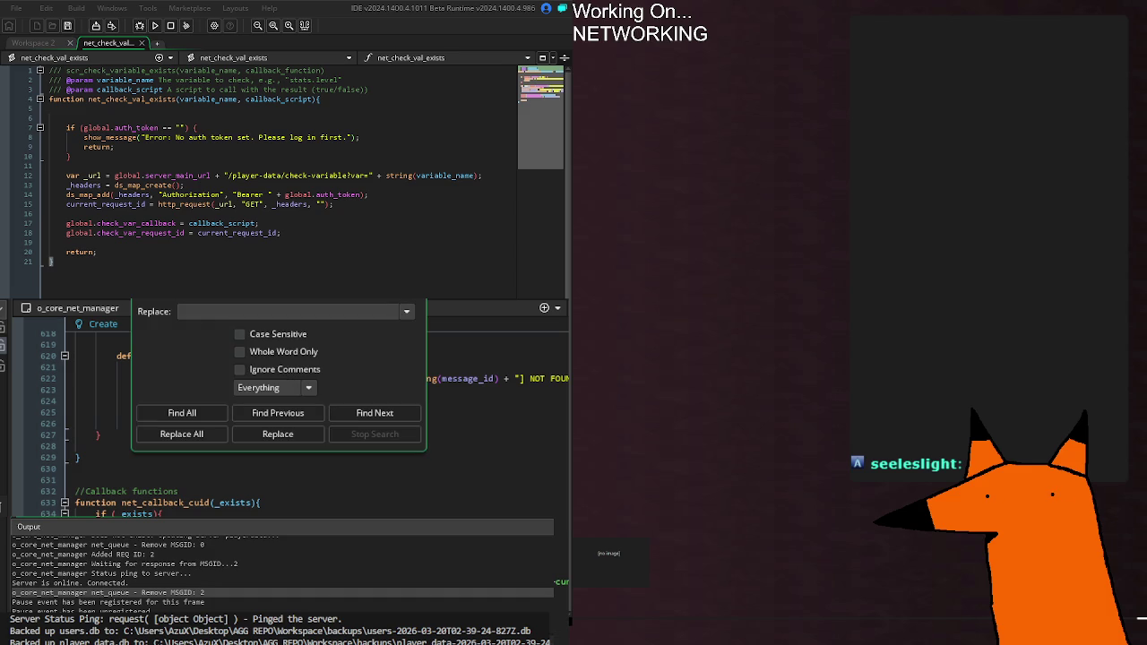
{"action": "key", "text": "Return"}
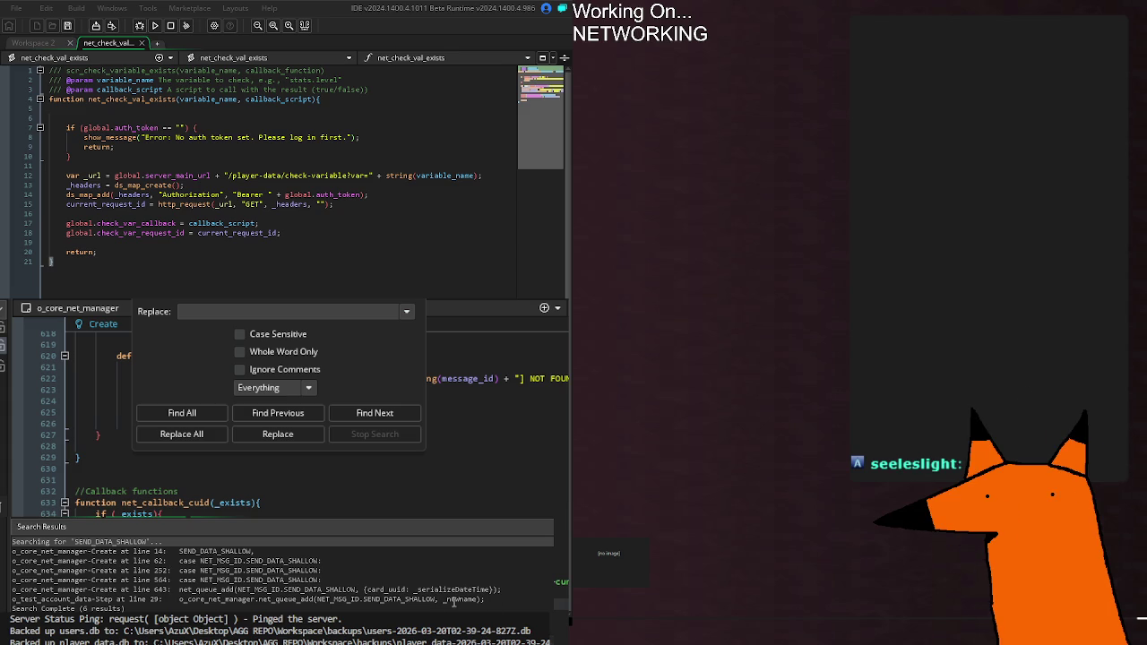
{"action": "double_click", "coordinate": [463, 601]}
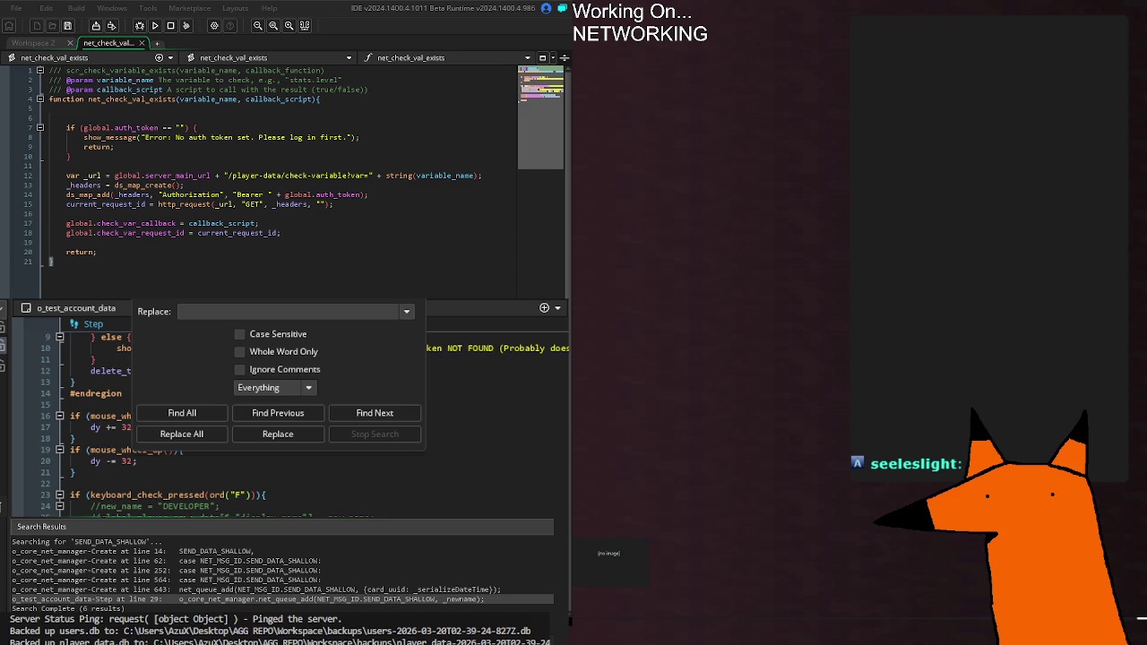
Open the o_core_net_manager Create match at line 643, then rebuild and run the game.
{"action": "double_click", "coordinate": [462, 589]}
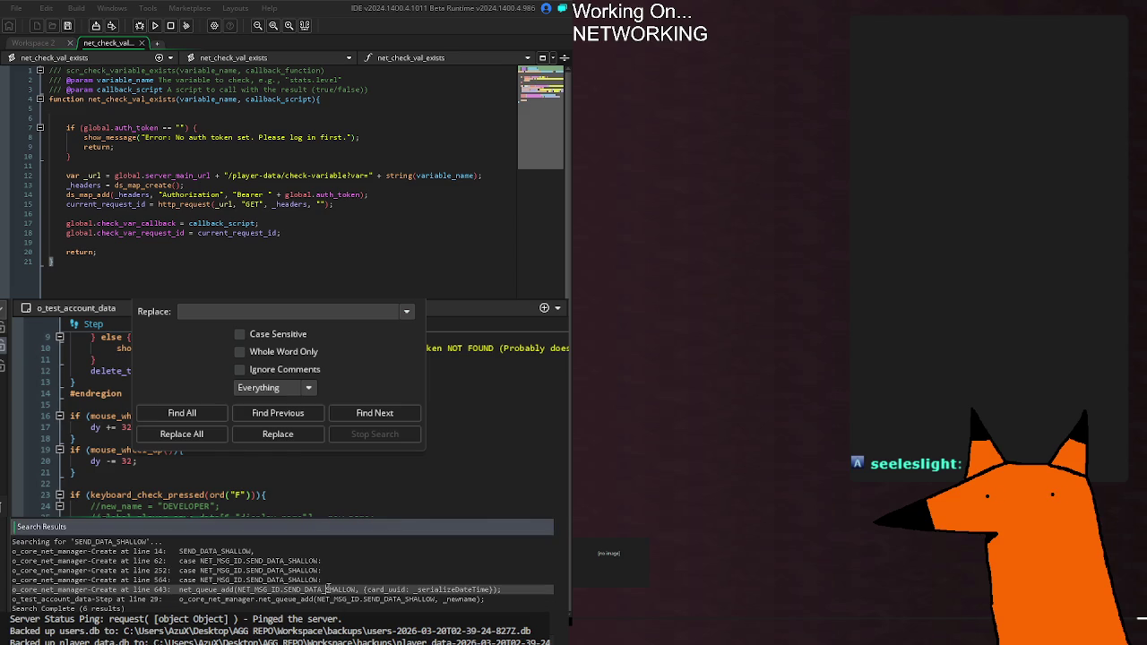
{"action": "scroll", "coordinate": [269, 421], "scroll_direction": "up", "scroll_amount": 4}
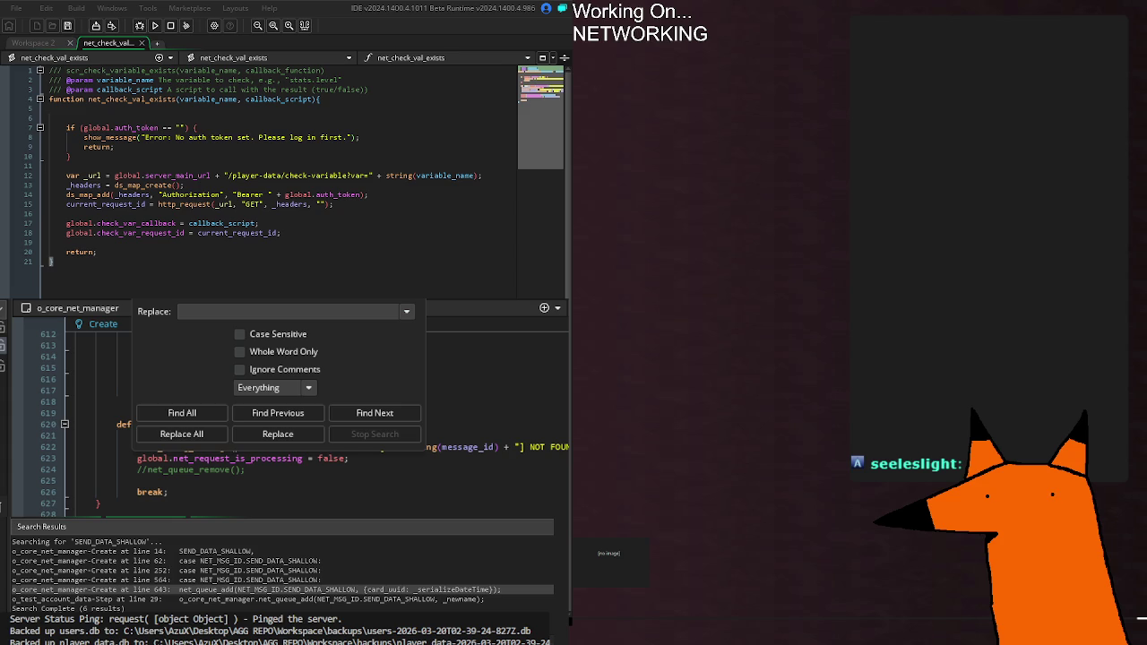
{"action": "key", "text": "F5"}
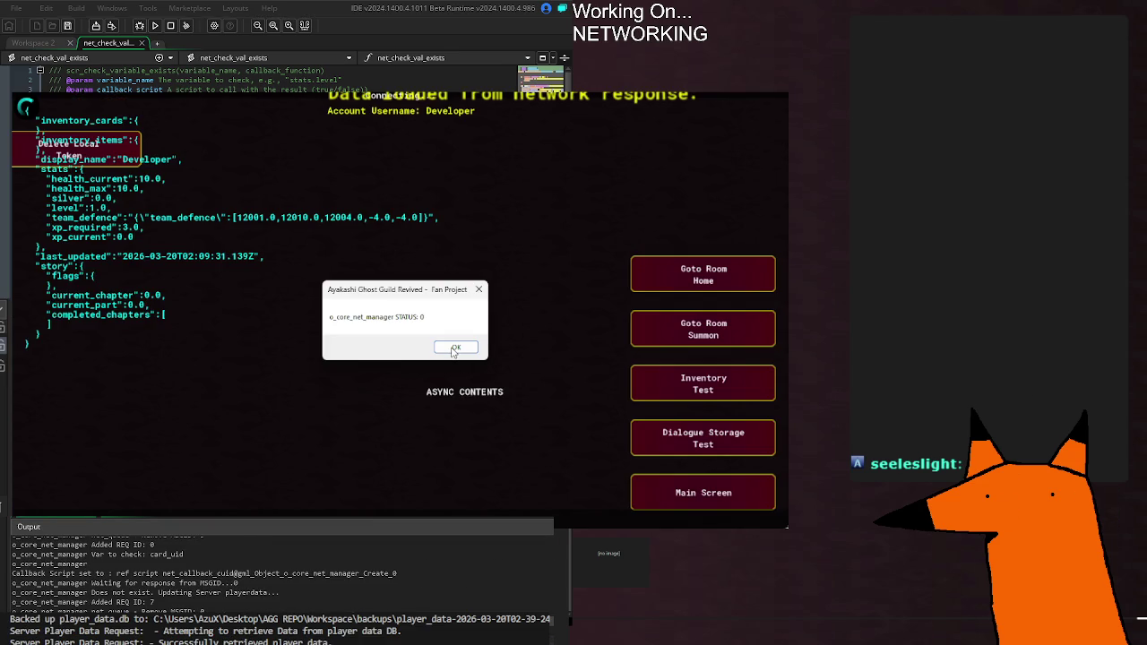
Dismiss the STATUS: 0 message, pick the line 644 match, stop the game, and check 'Remove MSGID: 2'.
{"action": "left_click", "coordinate": [454, 348]}
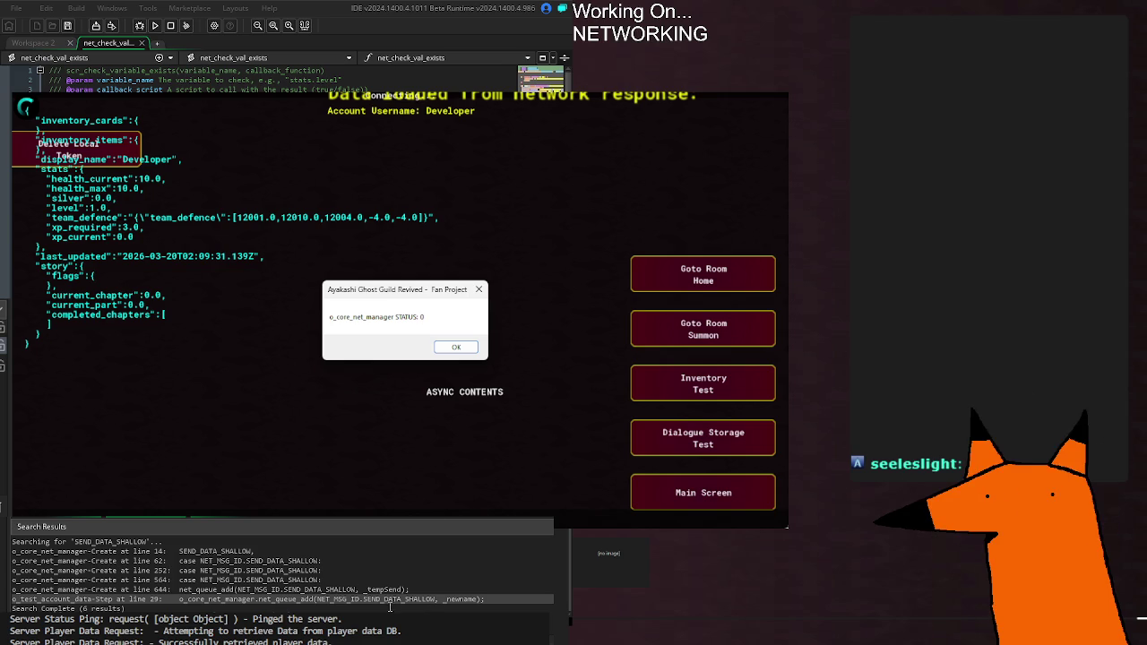
{"action": "left_click", "coordinate": [369, 590]}
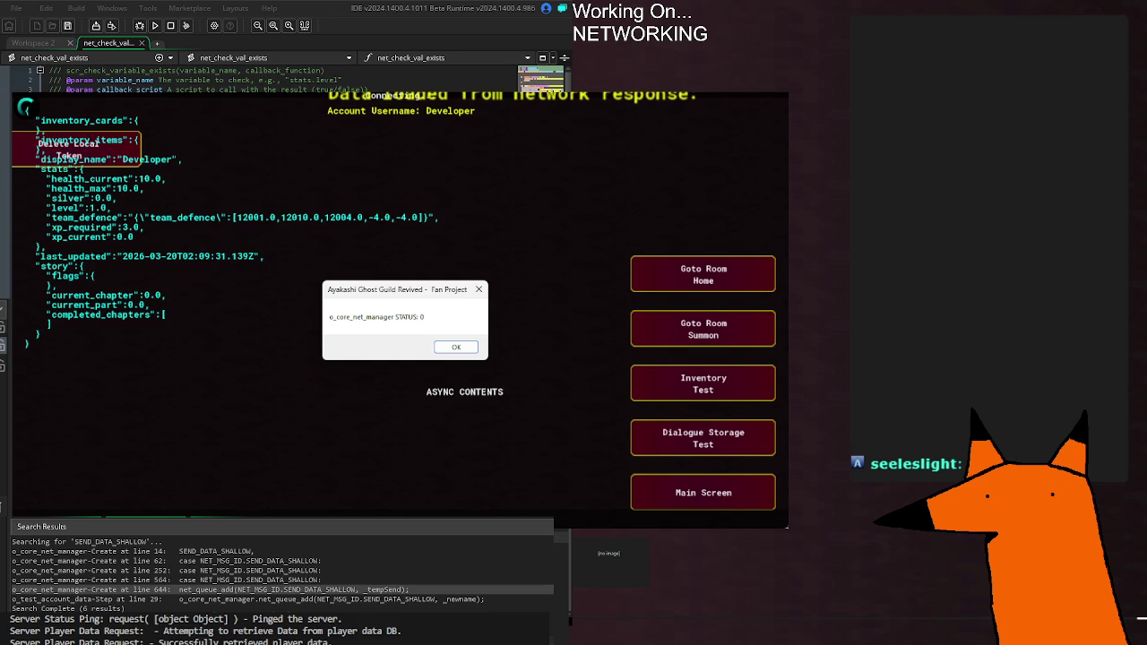
{"action": "key", "text": "F5"}
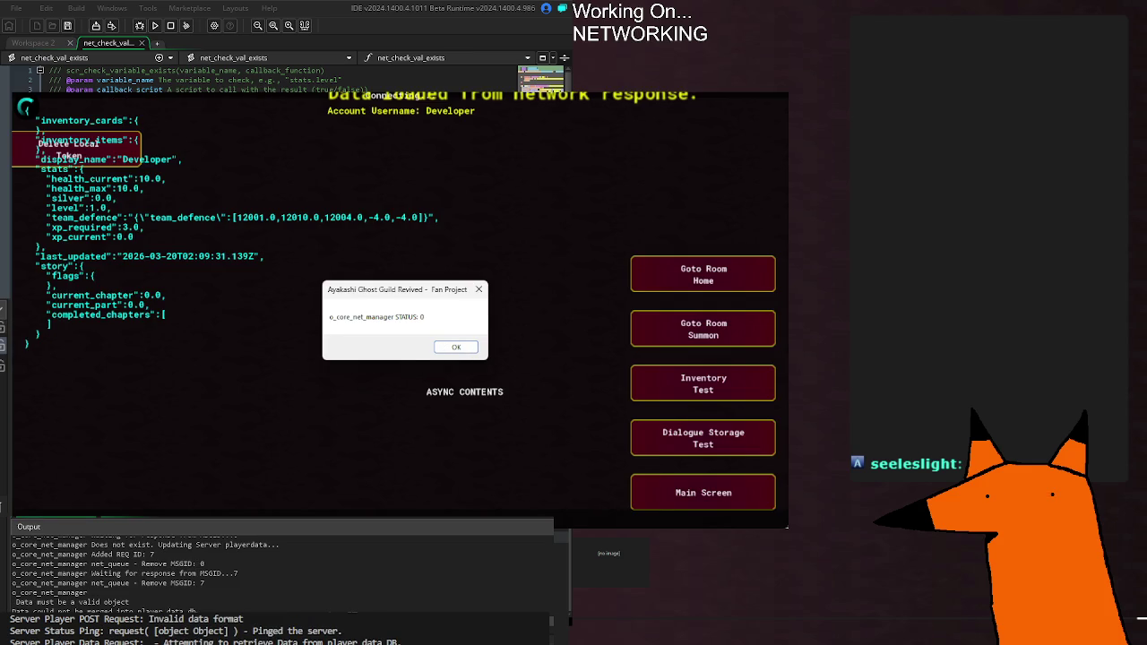
{"action": "left_click", "coordinate": [239, 595]}
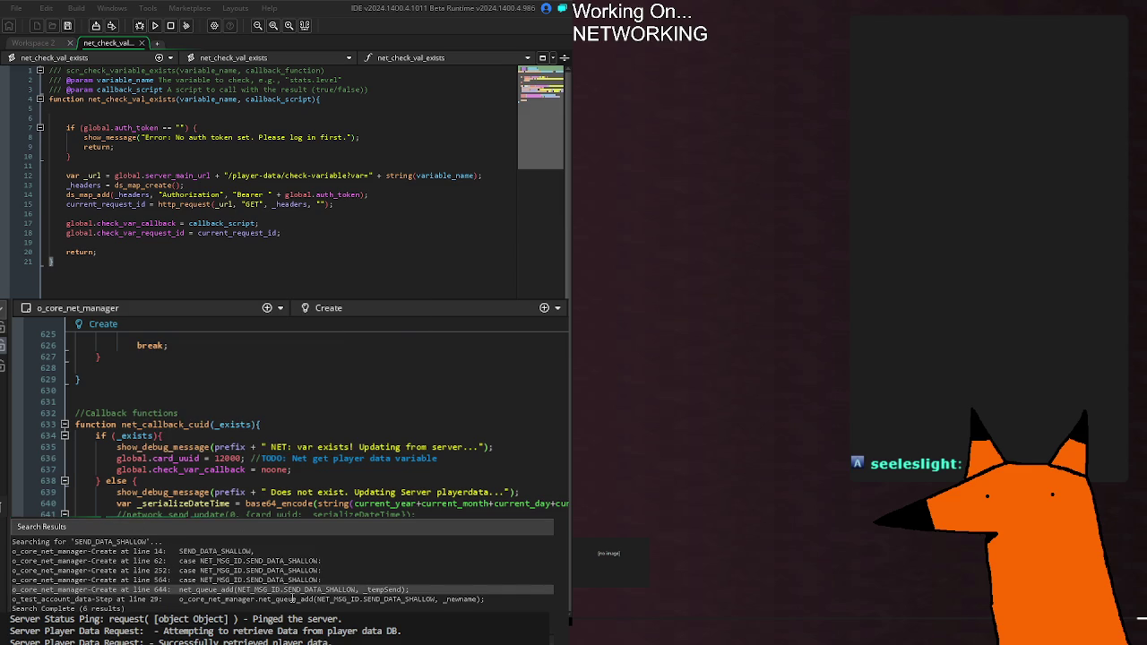
{"action": "double_click", "coordinate": [292, 600]}
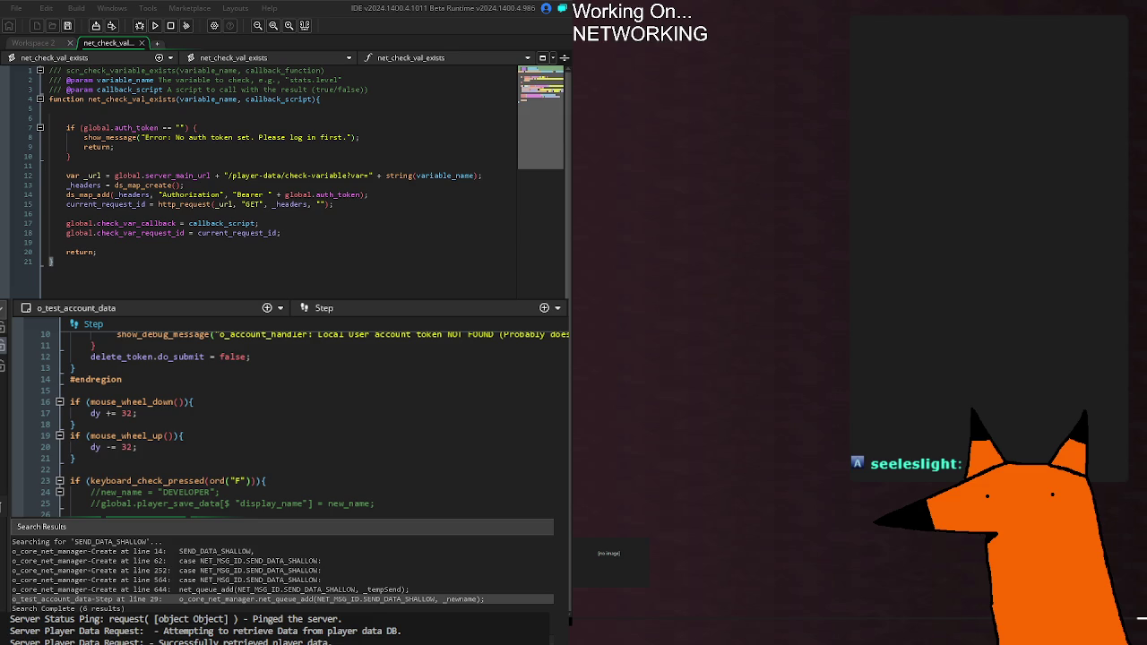
{"action": "double_click", "coordinate": [296, 590]}
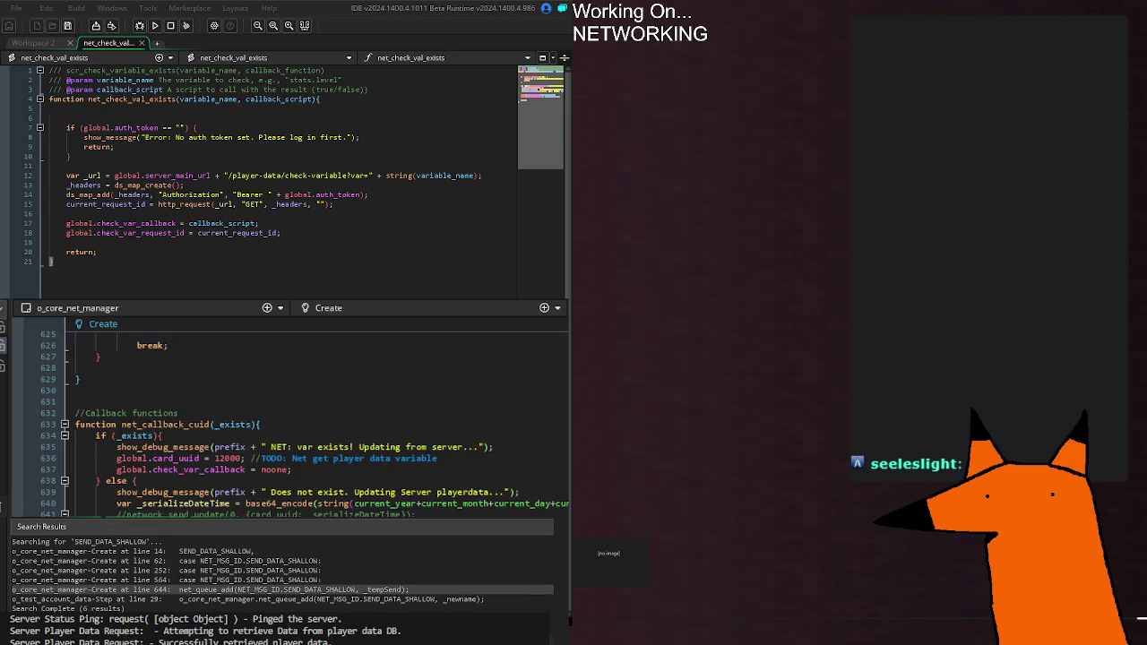
{"action": "scroll", "coordinate": [296, 421], "scroll_direction": "up", "scroll_amount": 4}
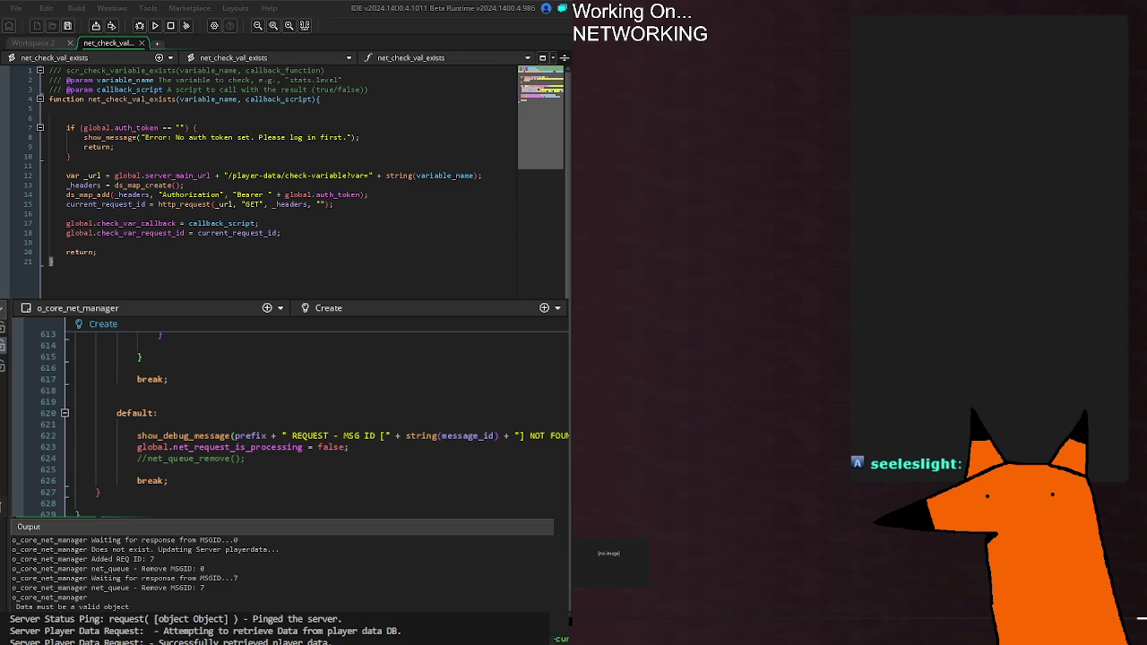
Jump to another SEND_DATA_SHALLOW use and scroll to the CHECK_SERVER_VAR case at line 252.
{"action": "key", "text": "ctrl+z"}
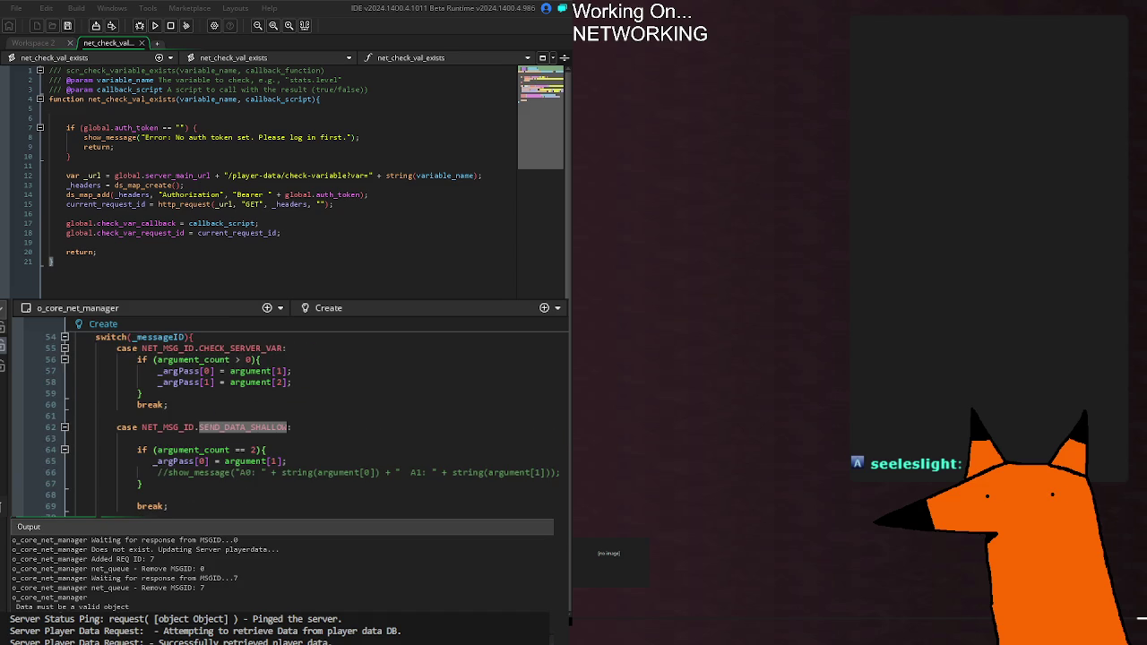
{"action": "scroll", "coordinate": [286, 413], "scroll_direction": "up", "scroll_amount": 2}
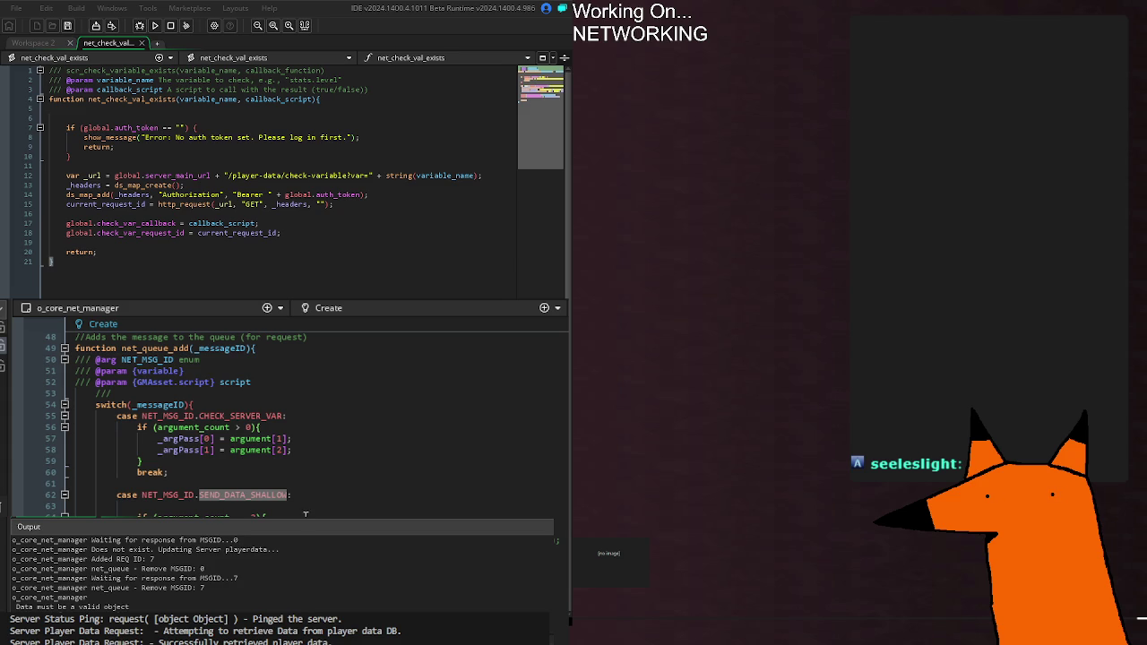
{"action": "scroll", "coordinate": [287, 412], "scroll_direction": "down", "scroll_amount": 14}
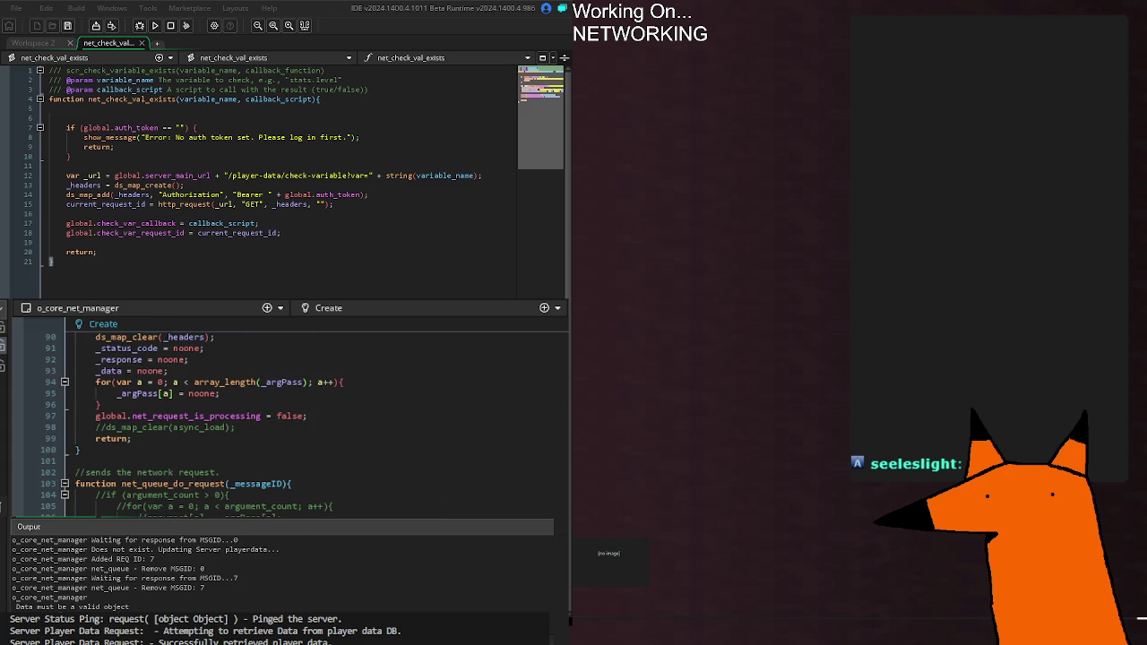
{"action": "scroll", "coordinate": [287, 413], "scroll_direction": "down", "scroll_amount": 6}
{"action": "scroll", "coordinate": [287, 412], "scroll_direction": "down", "scroll_amount": 20}
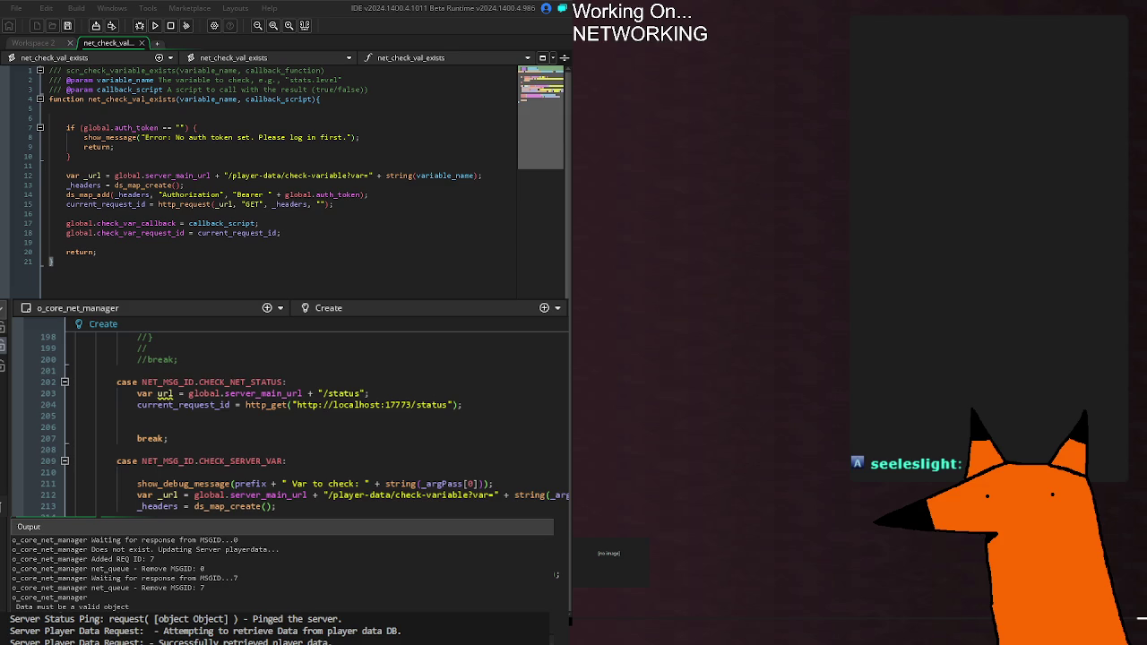
{"action": "scroll", "coordinate": [287, 412], "scroll_direction": "down", "scroll_amount": 14}
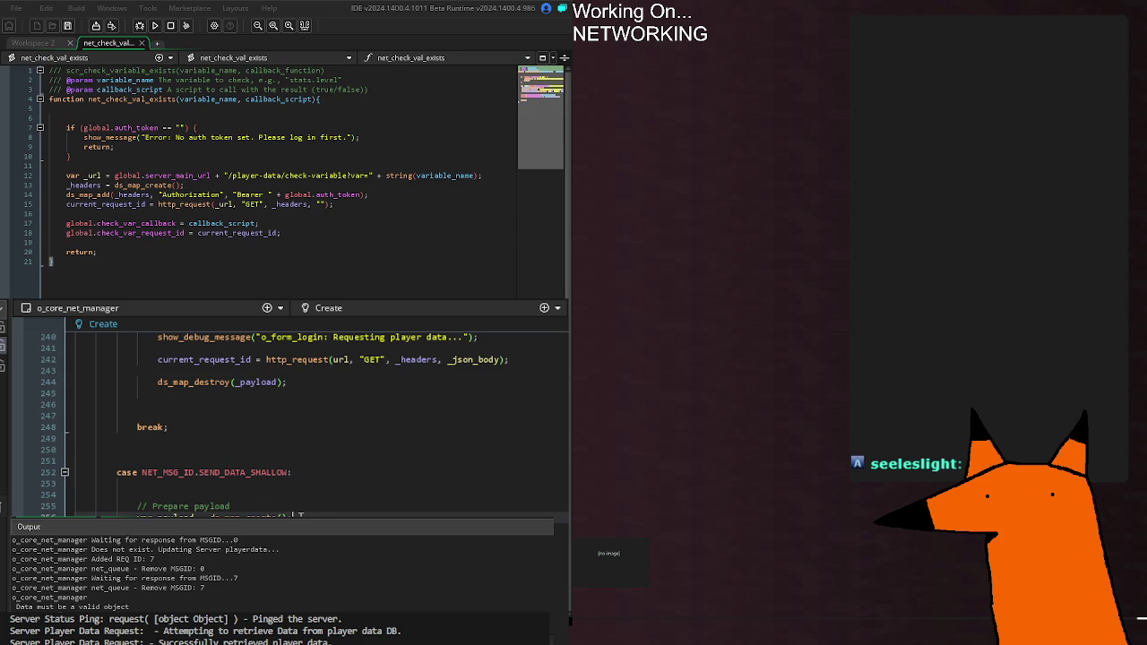
Review the card_uid variable check, 'Does not exist' update, and queue removal lines in the Output log.
{"action": "scroll", "coordinate": [154, 574], "scroll_direction": "up", "scroll_amount": 3}
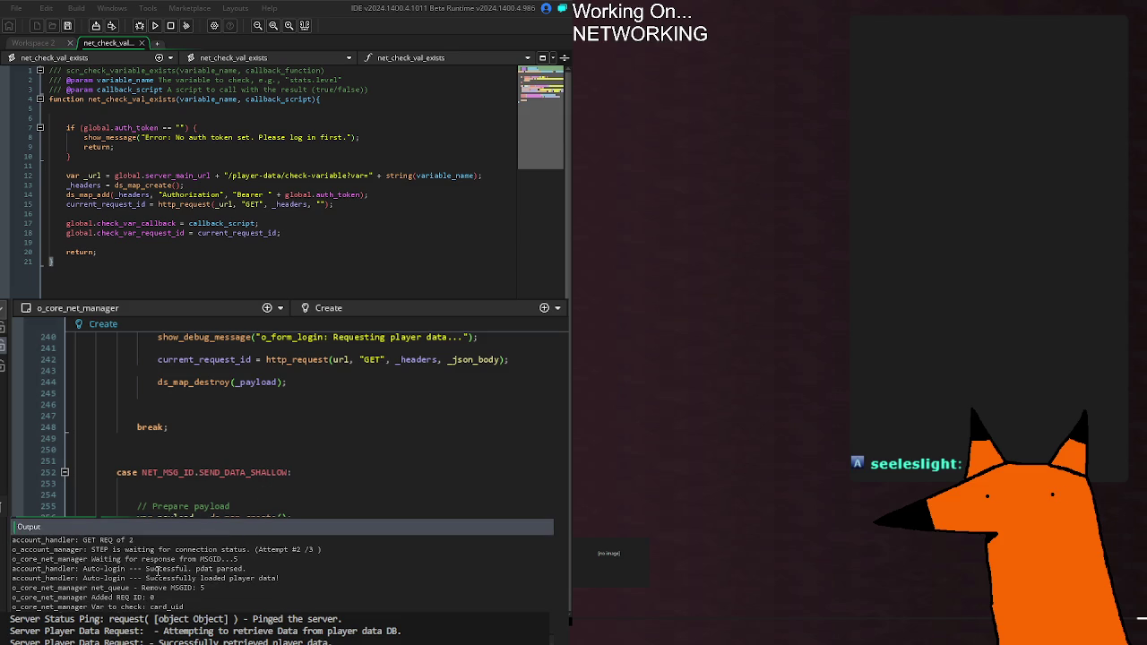
{"action": "scroll", "coordinate": [157, 571], "scroll_direction": "up", "scroll_amount": 1}
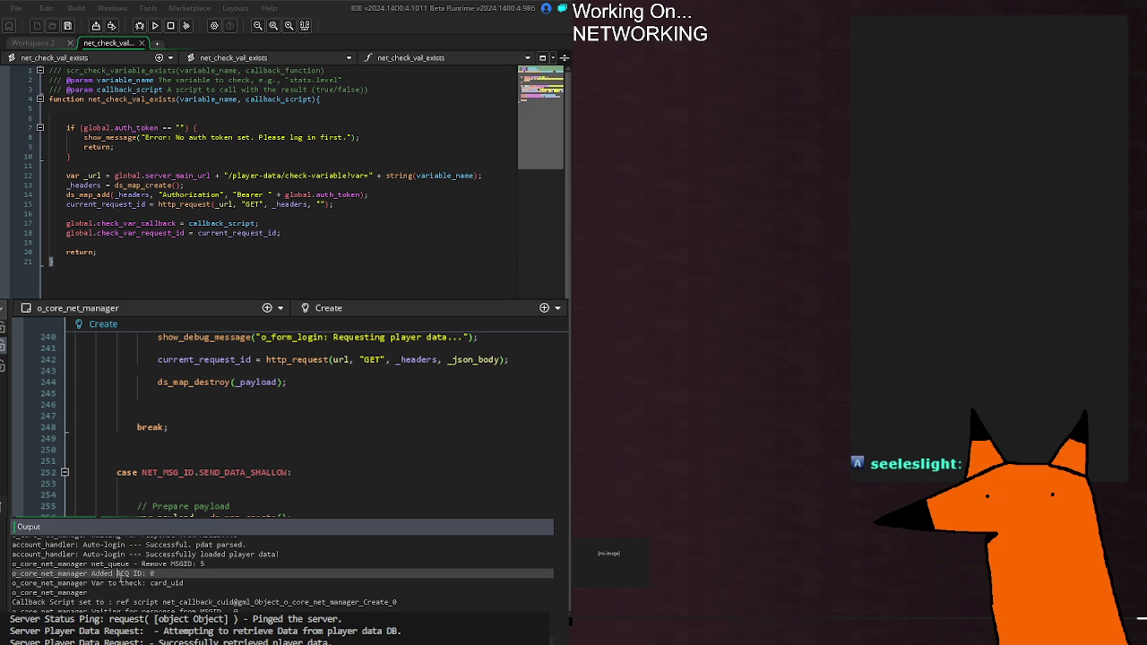
{"action": "left_click", "coordinate": [117, 583]}
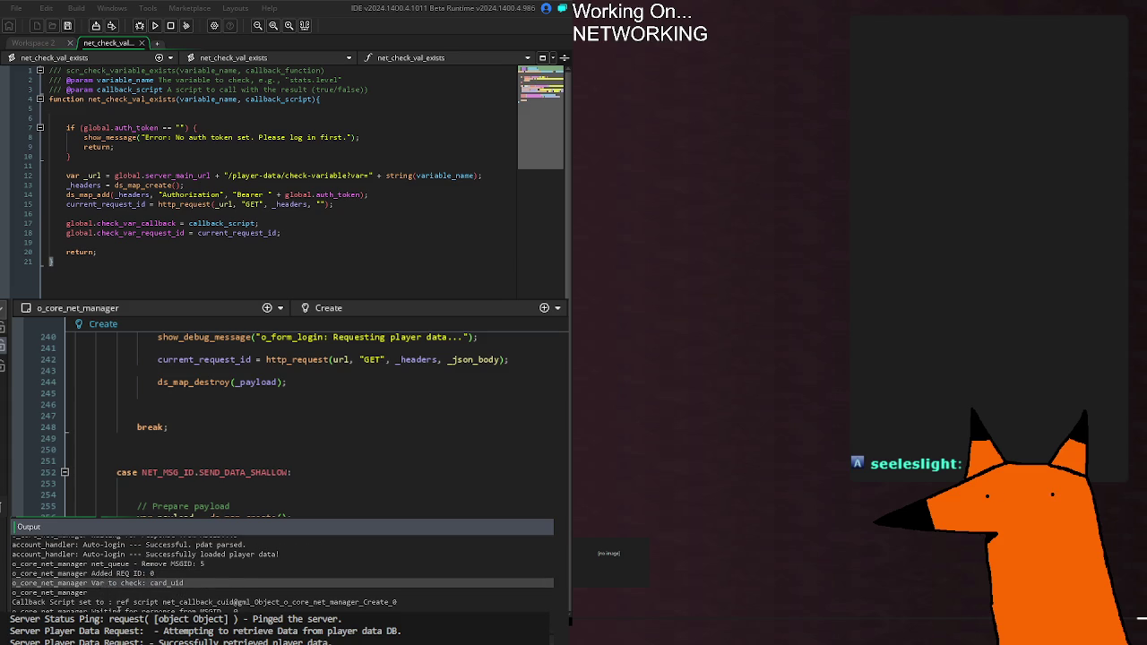
{"action": "mouse_move", "coordinate": [91, 597]}
{"action": "left_mouse_down"}
{"action": "mouse_move", "coordinate": [286, 594]}
{"action": "mouse_move", "coordinate": [126, 592]}
{"action": "mouse_move", "coordinate": [238, 602]}
{"action": "left_mouse_up"}
{"action": "left_click", "coordinate": [280, 595]}
{"action": "left_click", "coordinate": [92, 593]}
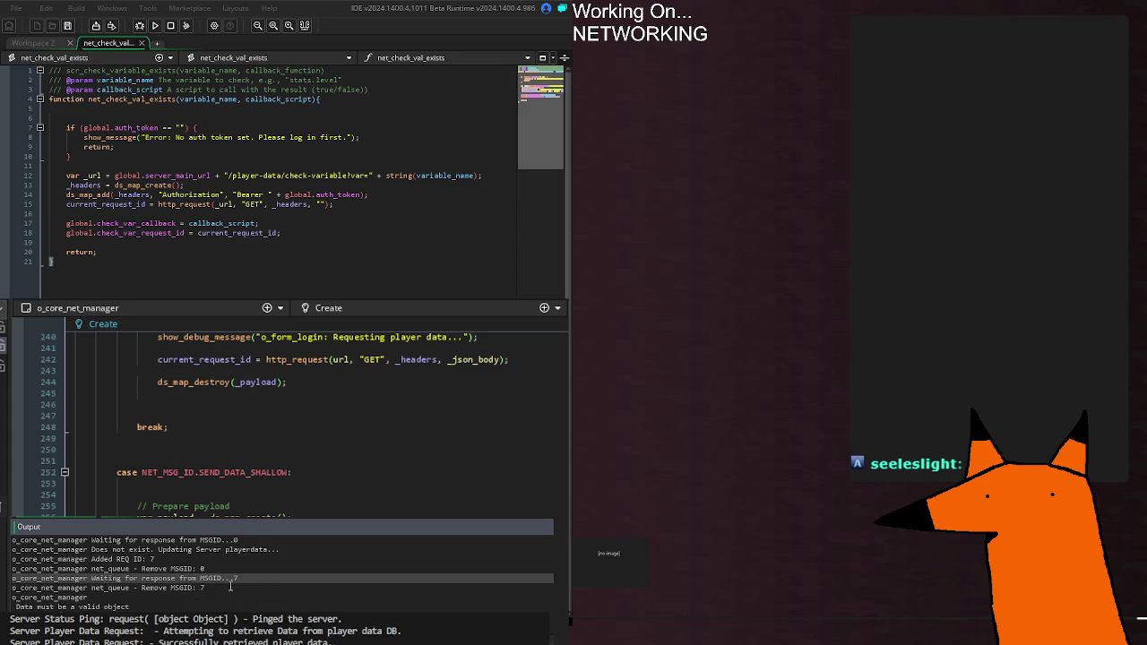
Examine the last o_core_net_manager line and 'Data must be a valid object' error, then open o_test_account_data Step.
{"action": "left_click", "coordinate": [230, 587]}
{"action": "left_click", "coordinate": [101, 597]}
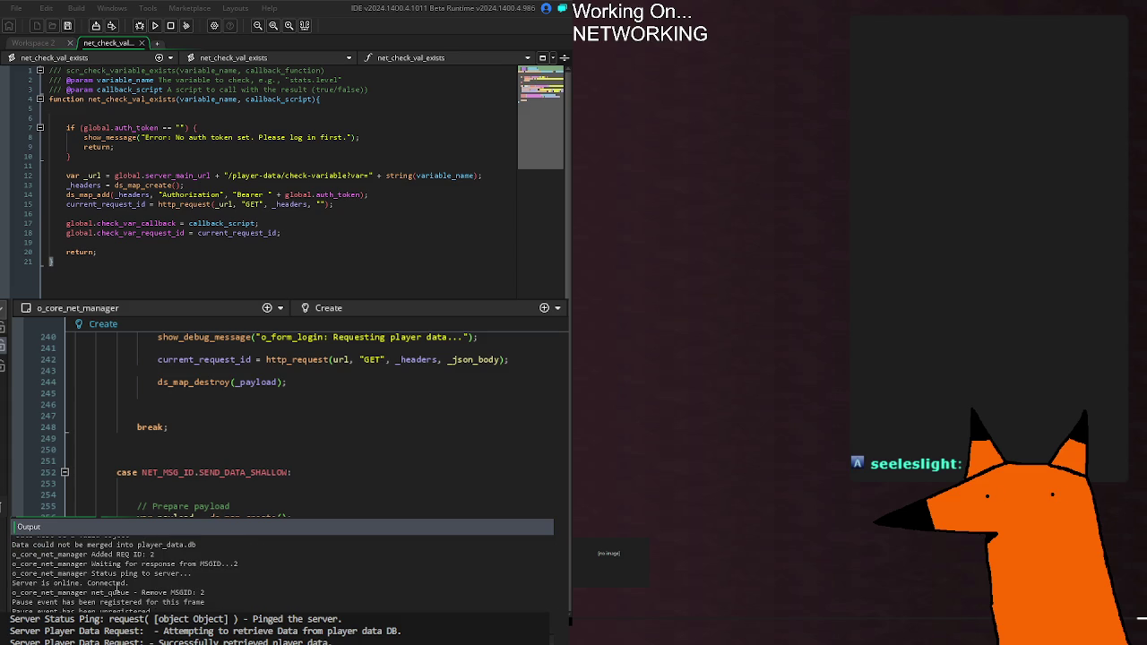
{"action": "scroll", "coordinate": [117, 587], "scroll_direction": "up", "scroll_amount": 2}
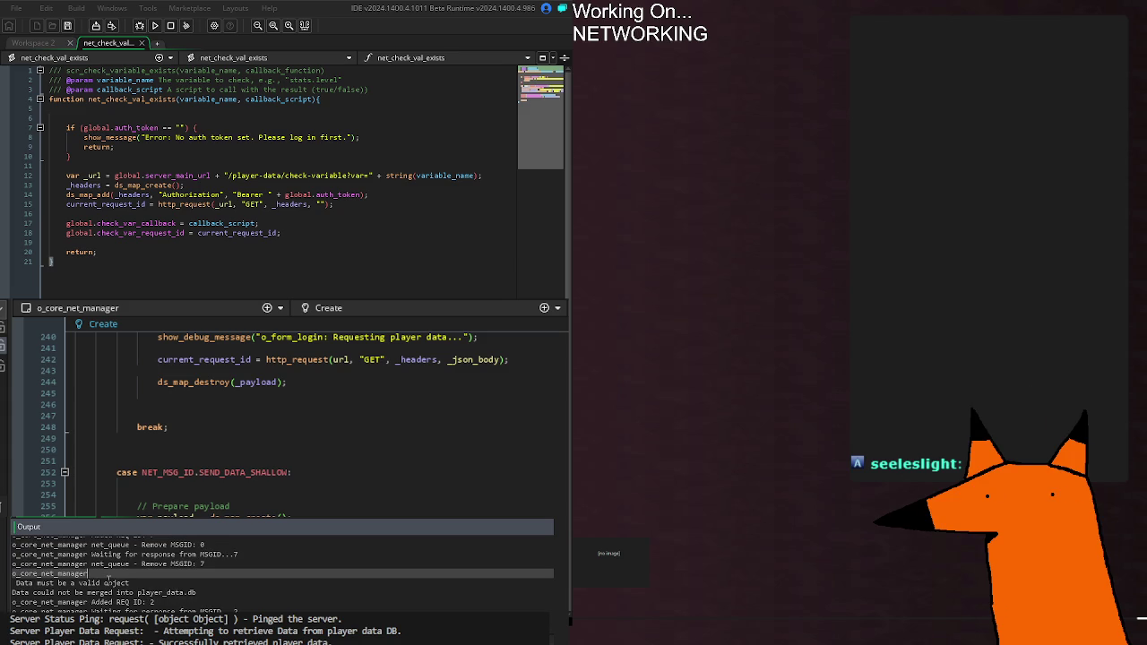
{"action": "left_click", "coordinate": [104, 582]}
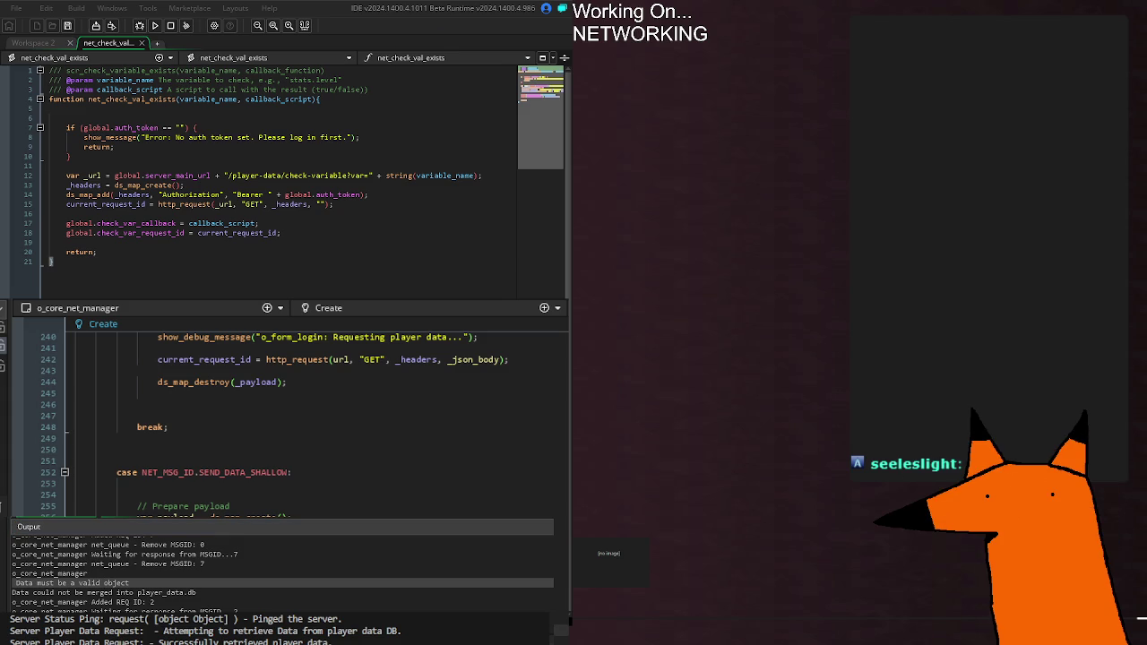
{"action": "key", "text": "ctrl+Tab"}
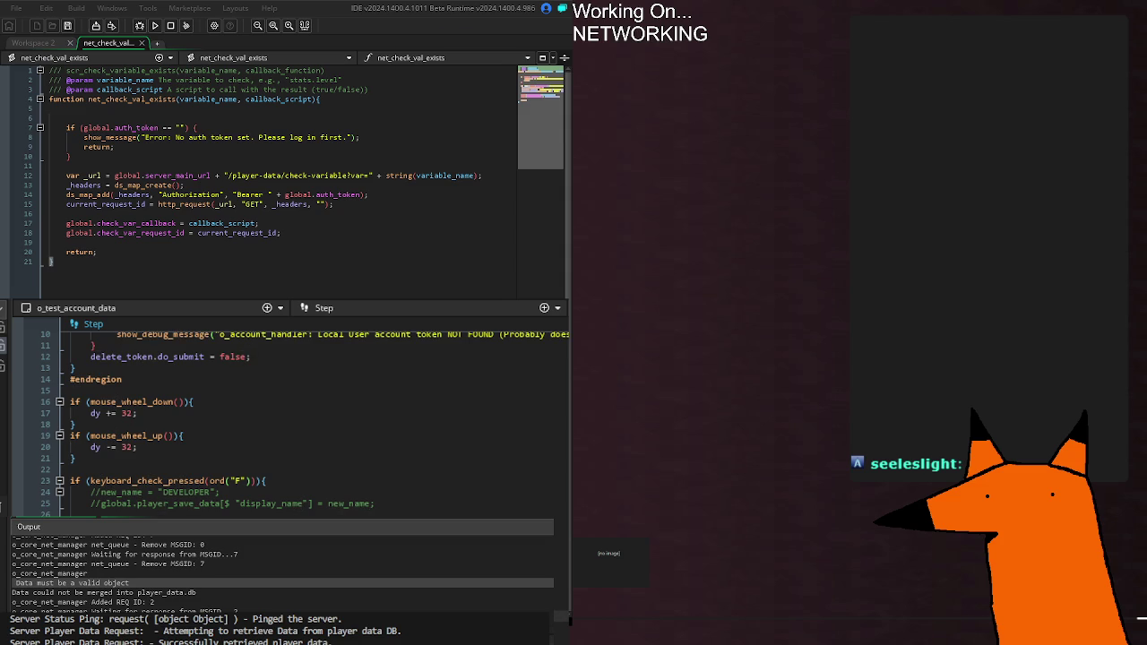
Run the game, inspect the new_name not-set error at line 41 after the crash, then rerun.
{"action": "key", "text": "F5"}
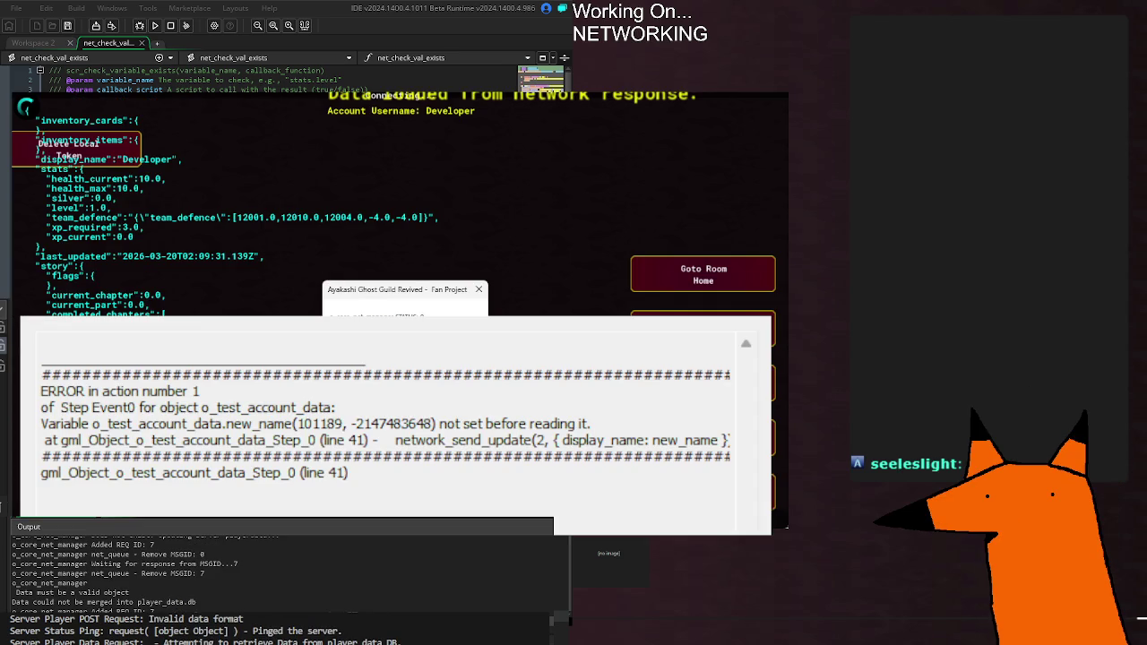
{"action": "key", "text": "Escape"}
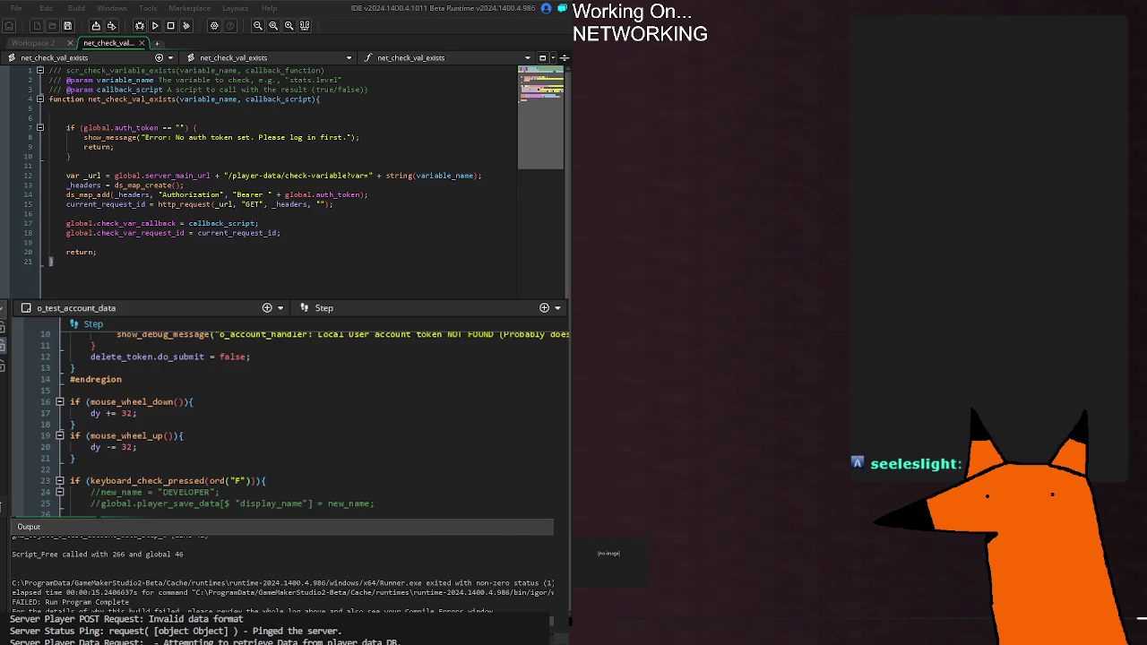
{"action": "scroll", "coordinate": [128, 580], "scroll_direction": "up", "scroll_amount": 5}
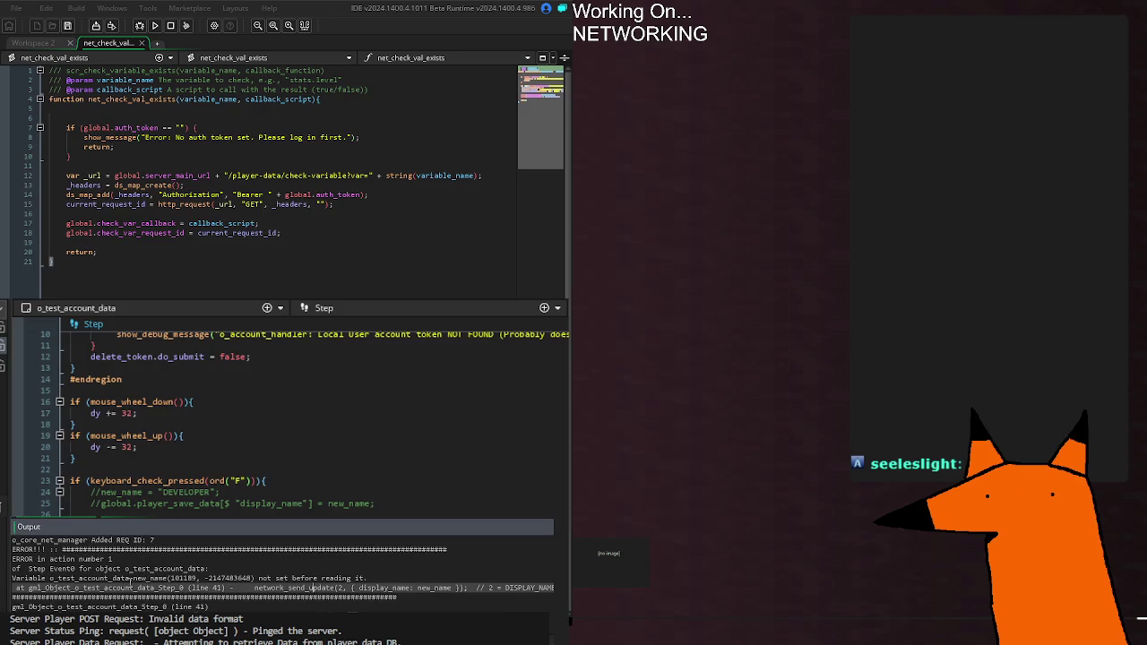
{"action": "left_click", "coordinate": [128, 579]}
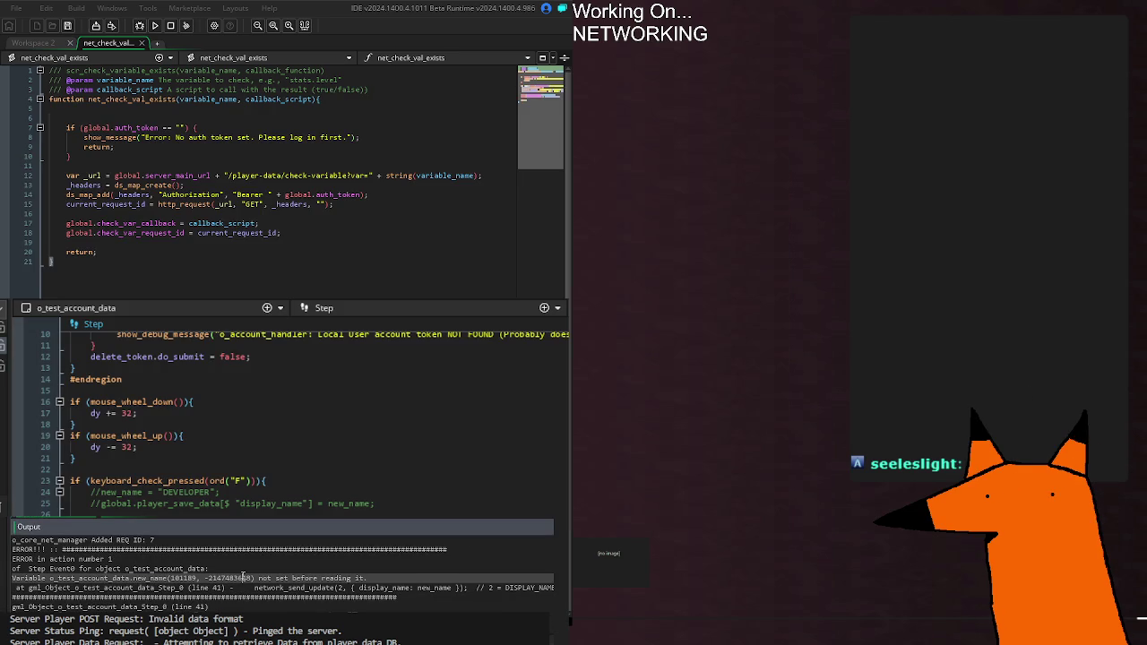
{"action": "left_click", "coordinate": [459, 588]}
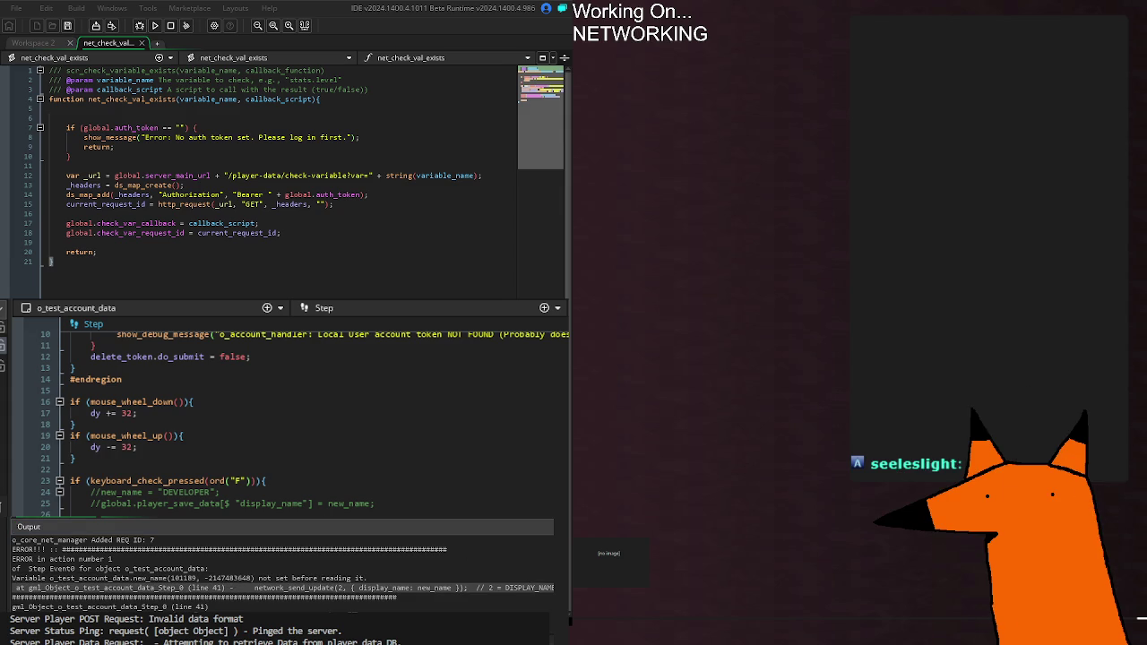
{"action": "key", "text": "F5"}
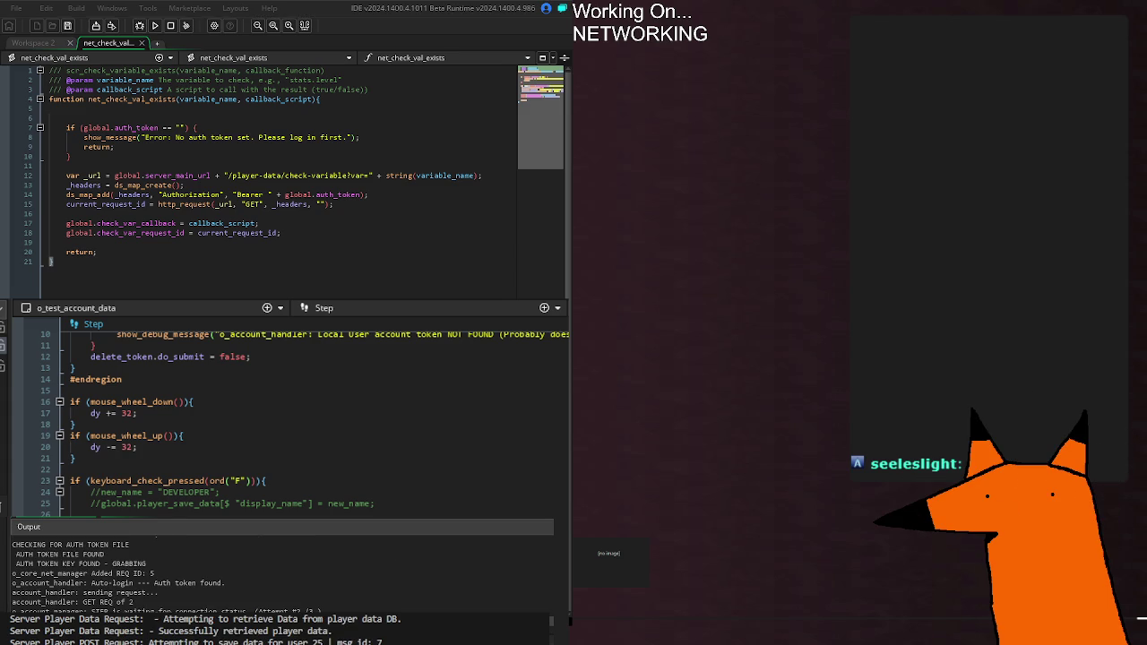
{"action": "scroll", "coordinate": [295, 412], "scroll_direction": "down", "scroll_amount": 6}
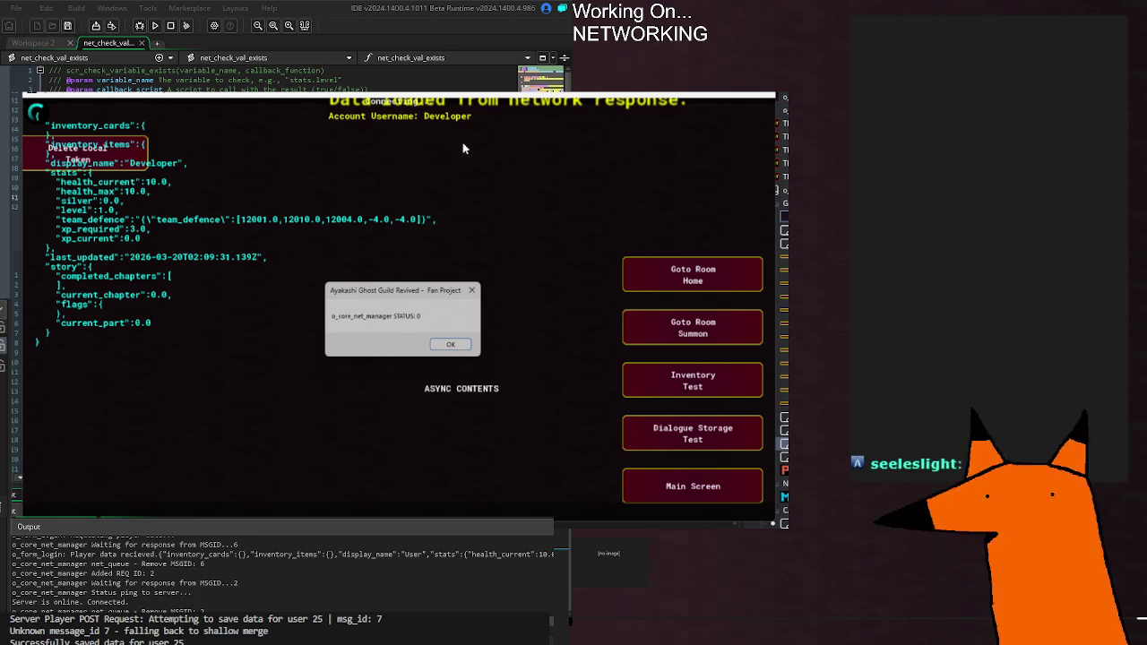
Dismiss the STATUS connection message in the game window and stop the test run.
{"action": "left_click", "coordinate": [450, 346]}
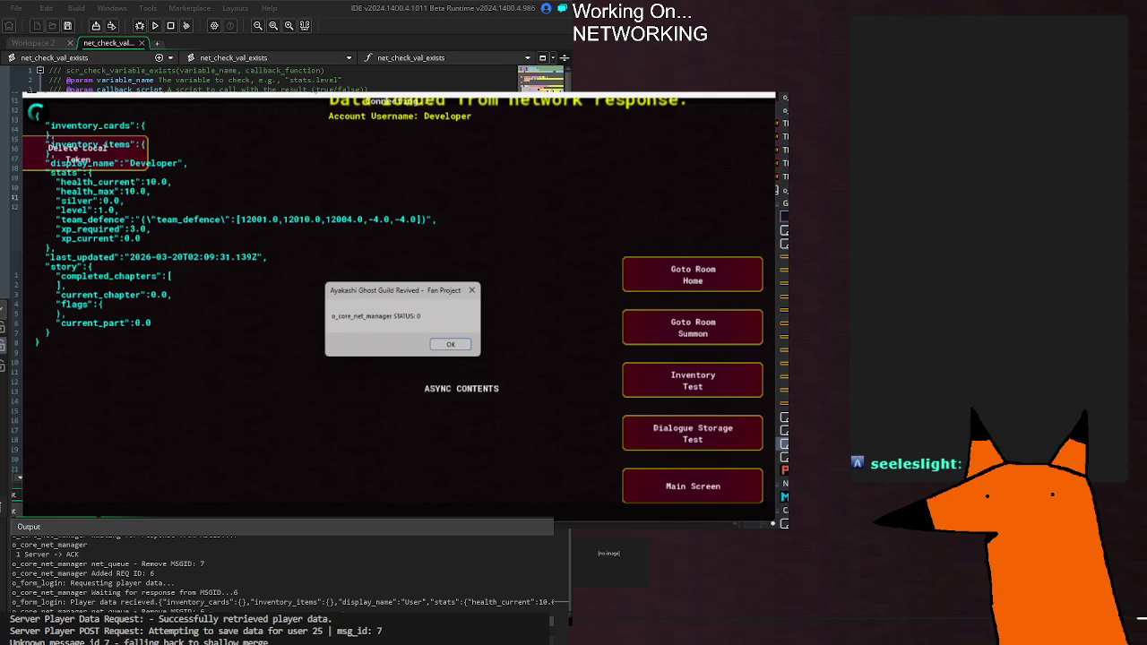
{"action": "key", "text": "Return"}
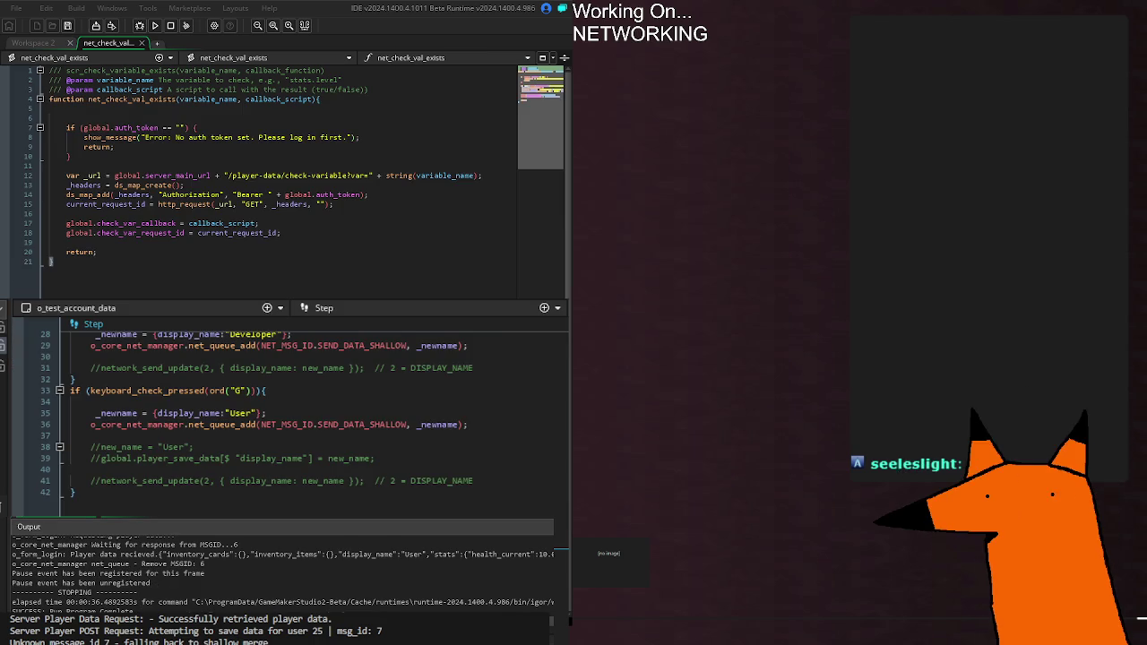
Check the password length block in o_form_login Step, then bring up o_core_net_manager Create.
{"action": "key", "text": "ctrl+Tab"}
{"action": "left_click", "coordinate": [236, 391]}
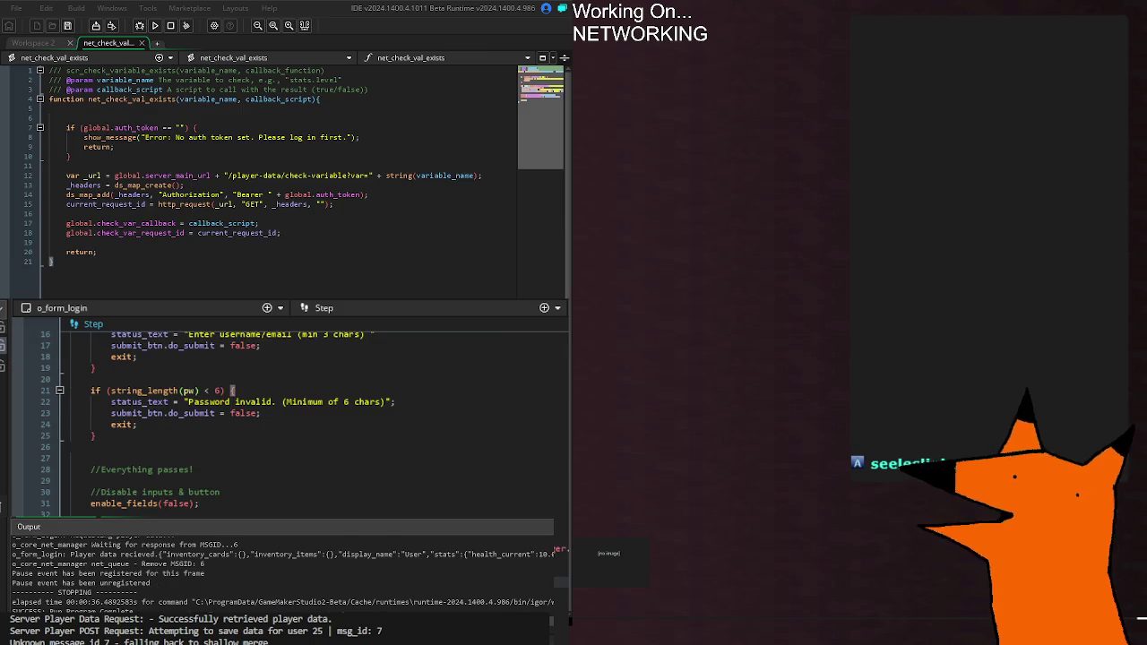
{"action": "key", "text": "ctrl+Tab"}
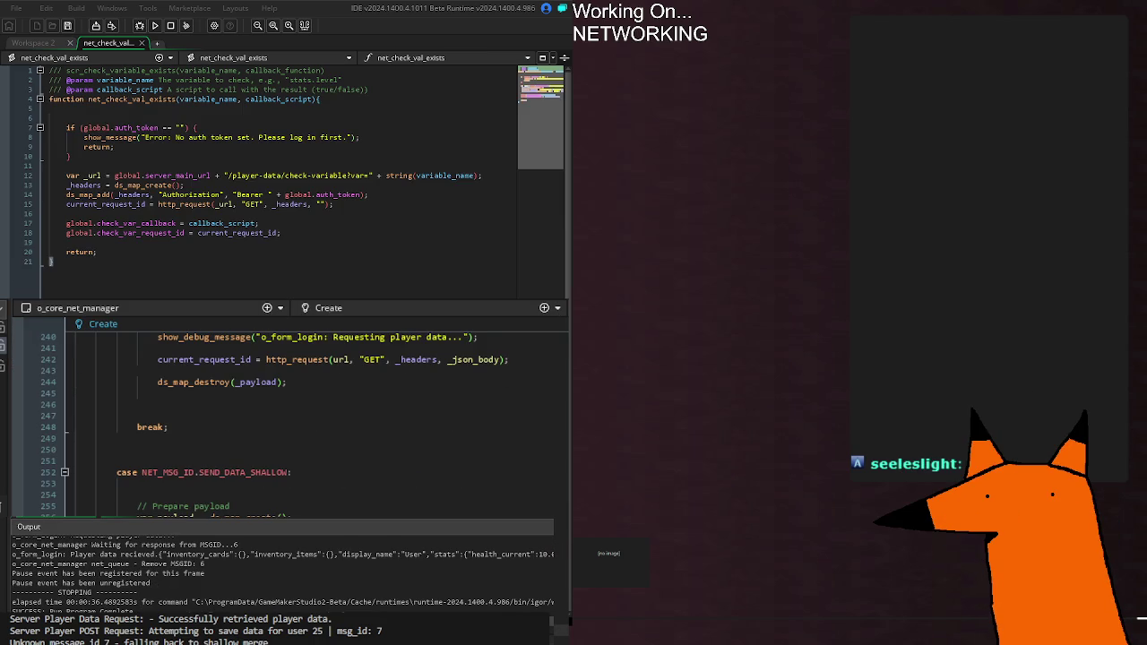
Scroll to the request switch's default case and //Callback functions, then rerun the game with F5.
{"action": "scroll", "coordinate": [287, 412], "scroll_direction": "down", "scroll_amount": 20}
{"action": "scroll", "coordinate": [287, 413], "scroll_direction": "down", "scroll_amount": 20}
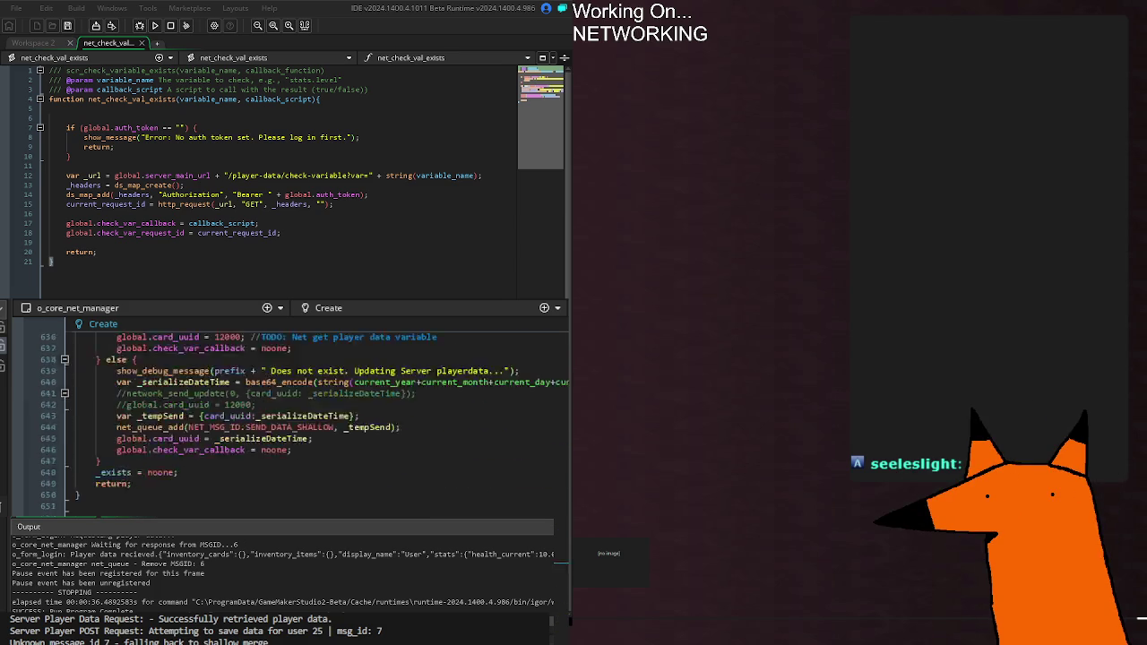
{"action": "scroll", "coordinate": [287, 412], "scroll_direction": "down", "scroll_amount": 6}
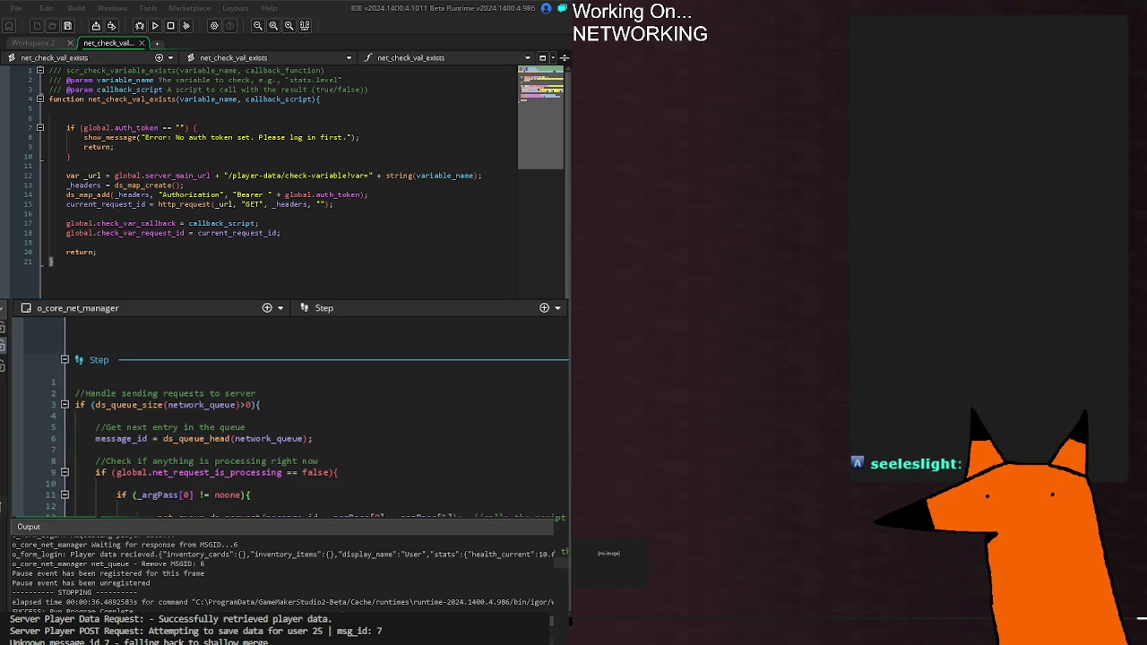
{"action": "scroll", "coordinate": [287, 413], "scroll_direction": "up", "scroll_amount": 8}
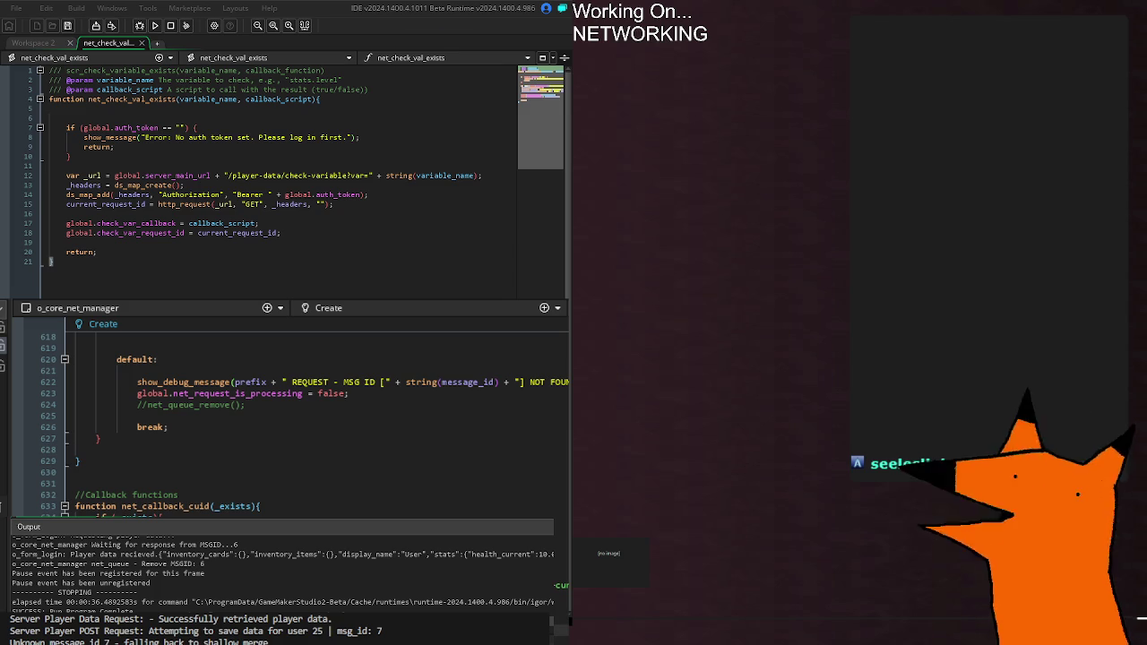
{"action": "key", "text": "F5"}
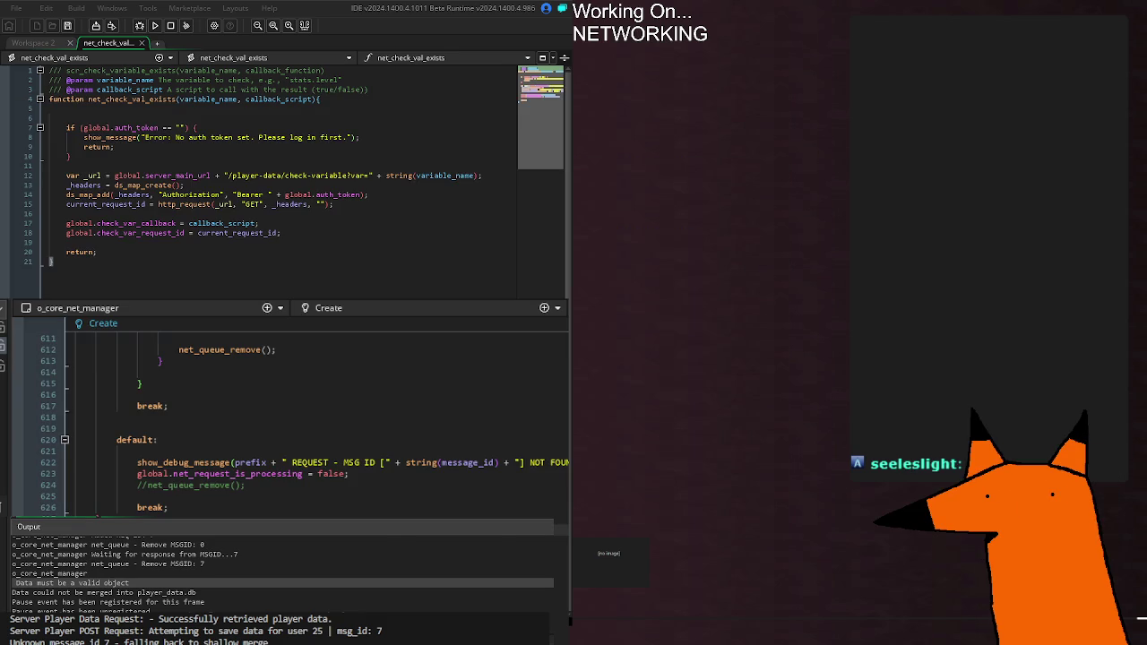
Scroll o_core_net_manager Create slightly while reading the 'Data must be a valid object' Output log.
{"action": "scroll", "coordinate": [296, 421], "scroll_direction": "down", "scroll_amount": 2}
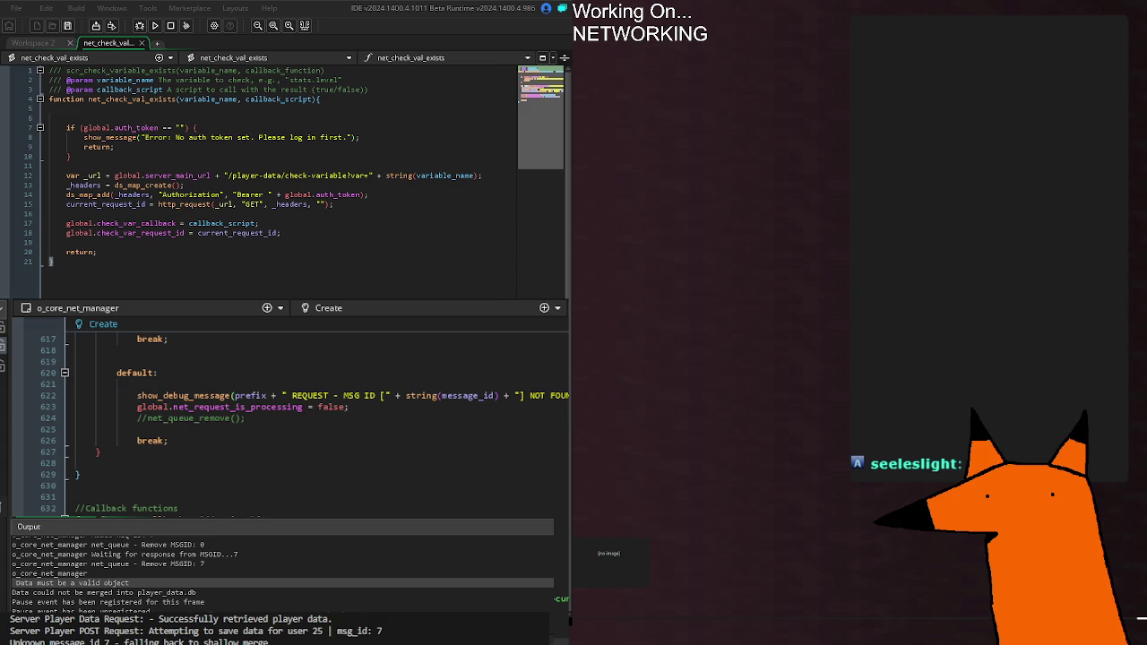
Scroll the Output log up to the MSGID 6 lines about requesting and receiving player data.
{"action": "scroll", "coordinate": [188, 559], "scroll_direction": "up", "scroll_amount": 3}
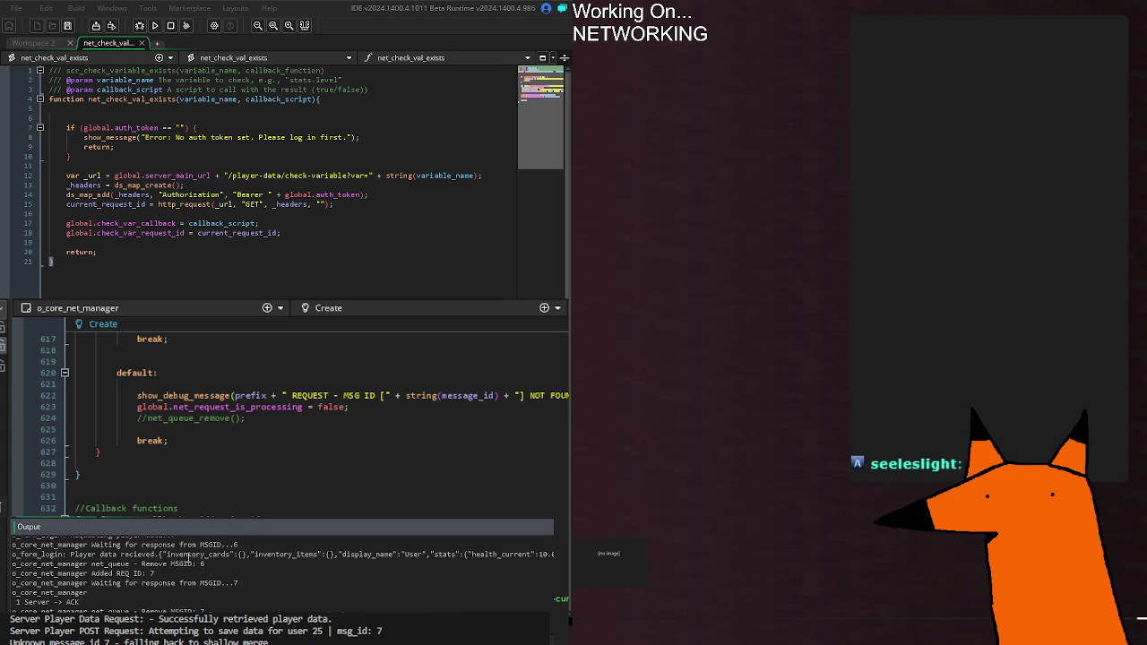
{"action": "scroll", "coordinate": [183, 557], "scroll_direction": "up", "scroll_amount": 5}
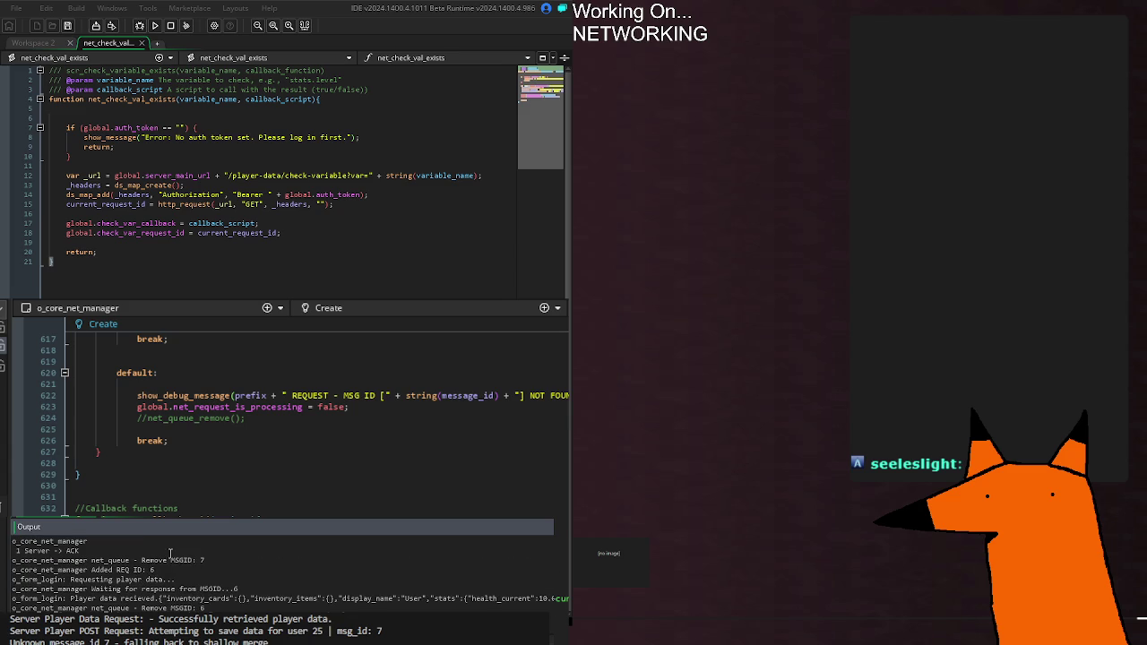